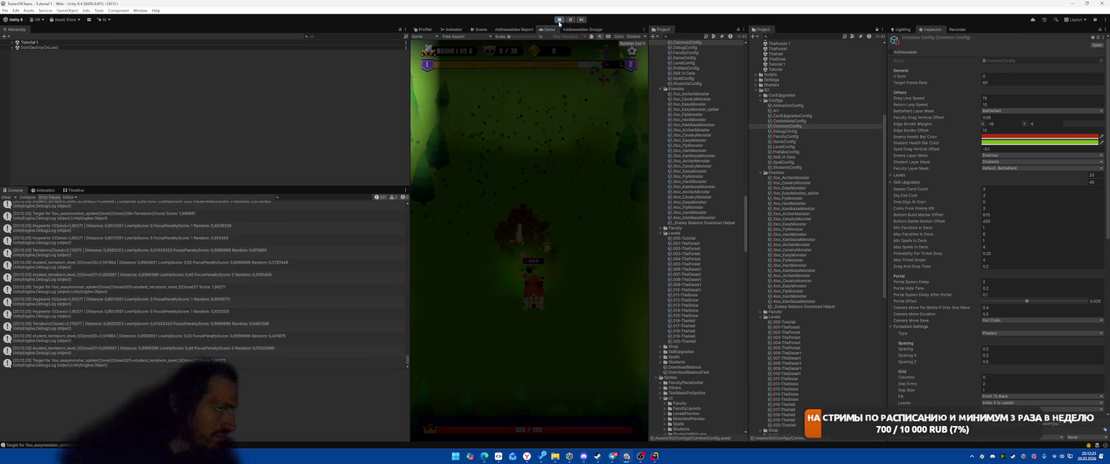
# - Stop the running level and switch to Rider's list of recently opened files
pyautogui.hotkey('ctrl', 'p')
pyautogui.hotkey('alt', 'Tab')
pyautogui.hotkey('ctrl', 'Tab')
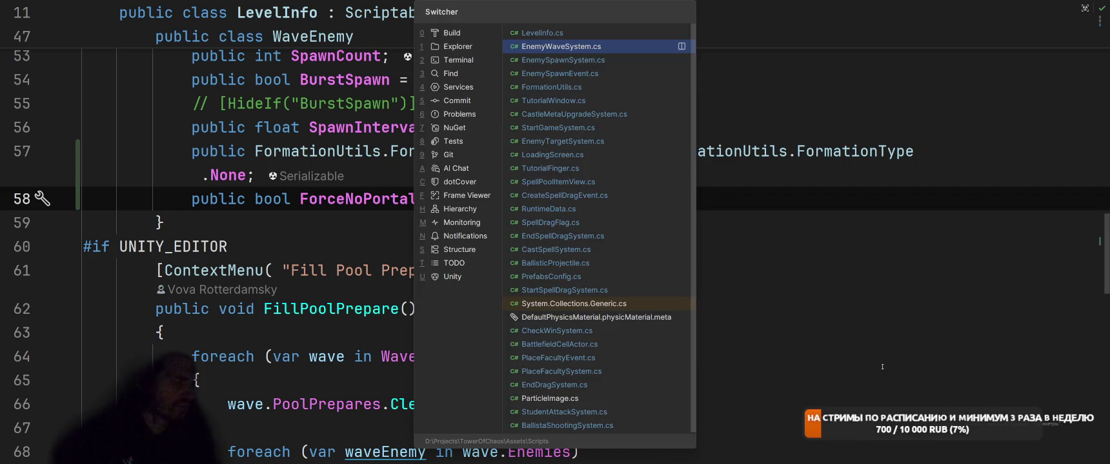
# - Find usages of FormationType, jump to its EnemySpawnSystem use, then to the Circle enum value
pyautogui.click(787, 337)
pyautogui.scroll(3, 643, 279)
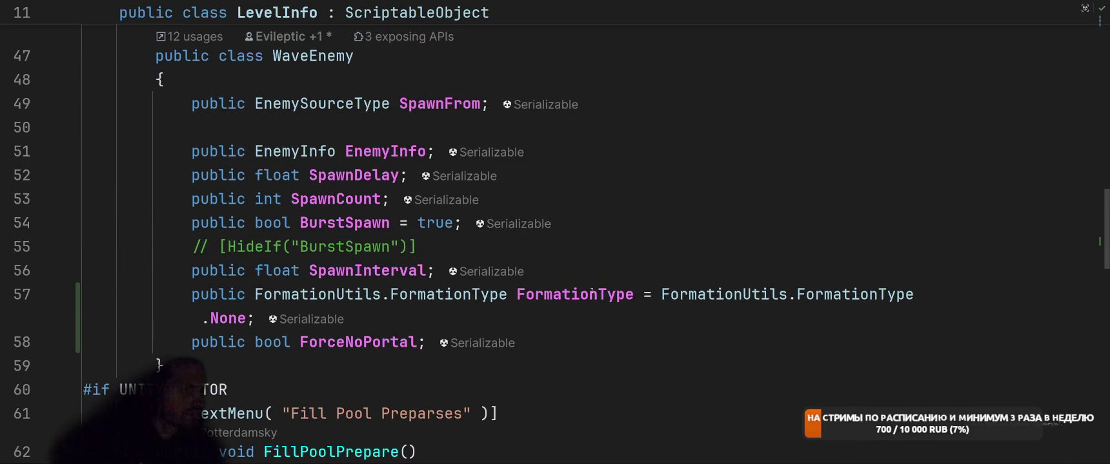
pyautogui.rightClick(591, 293)
pyautogui.click(620, 181)
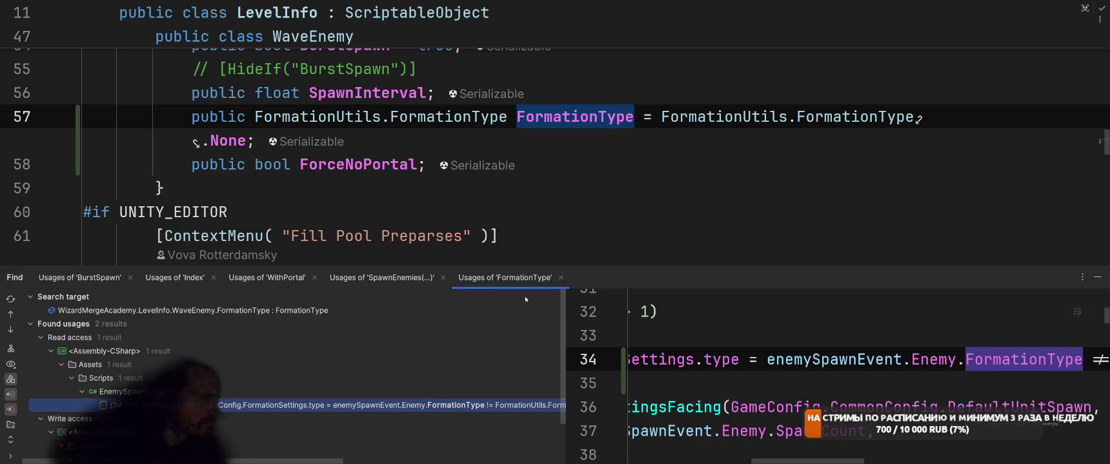
pyautogui.press('Return')
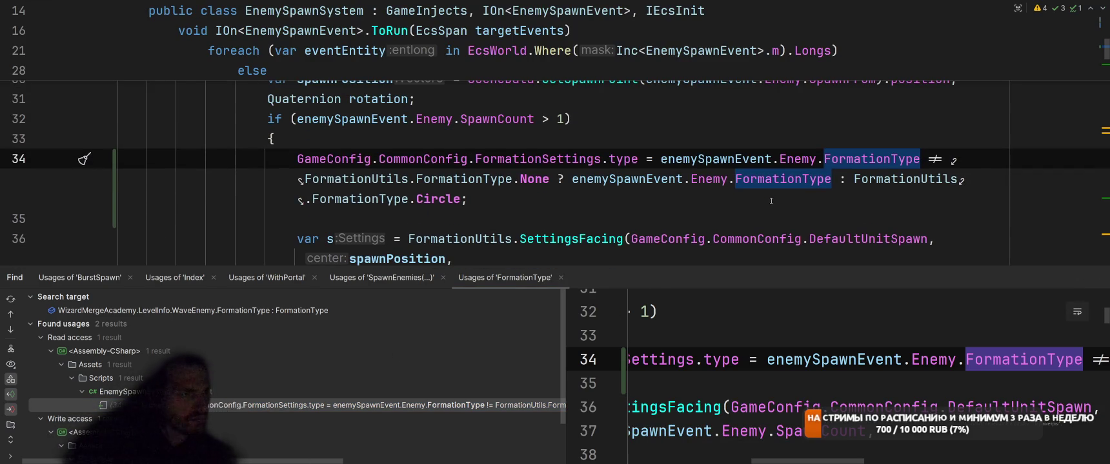
pyautogui.keyDown('ctrl'); pyautogui.click(439, 199); pyautogui.keyUp('ctrl')
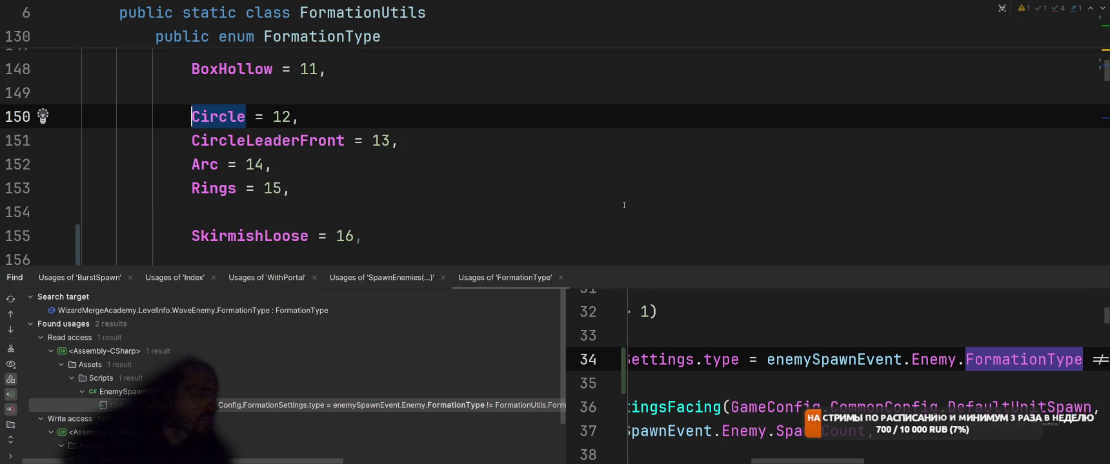
pyautogui.click(1096, 277)
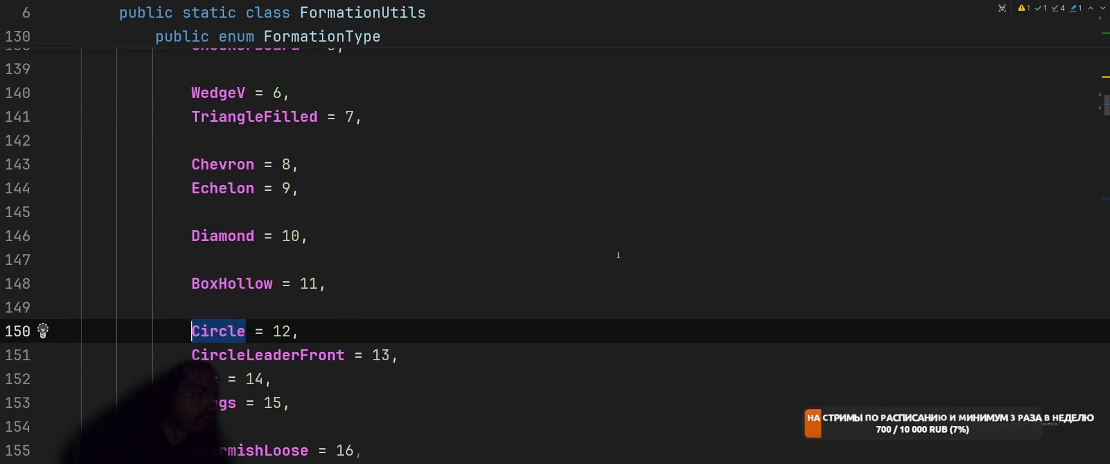
# - Find every usage of the Phalanx formation value
pyautogui.scroll(3, 601, 254)
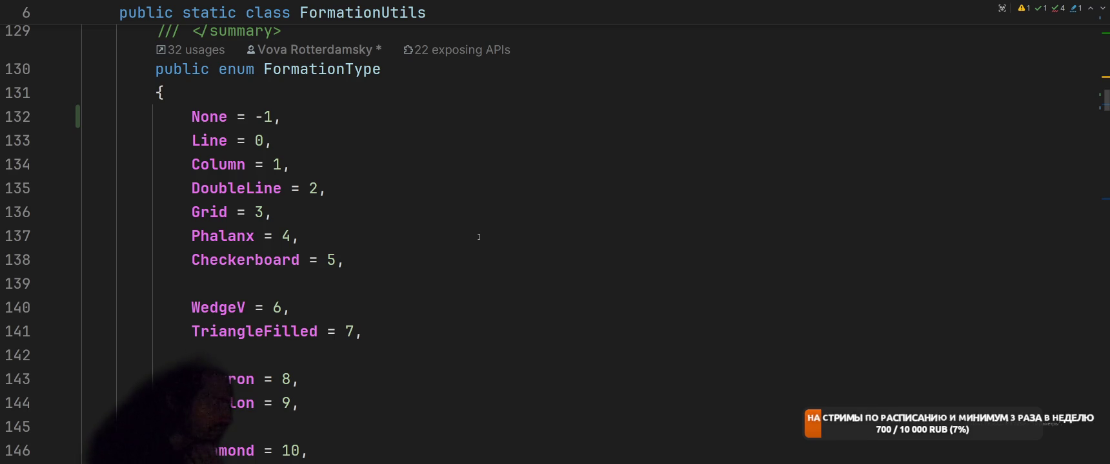
pyautogui.scroll(-2, 485, 234)
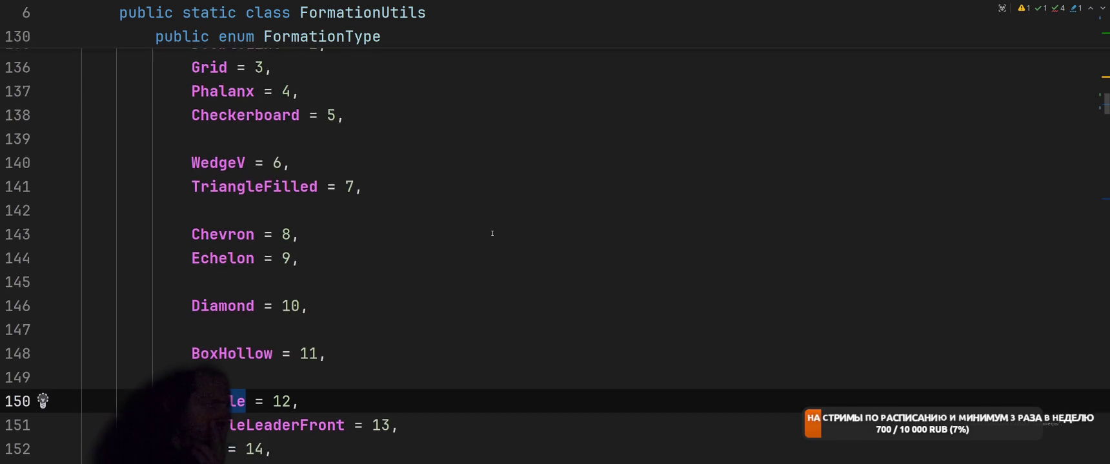
pyautogui.scroll(-2, 494, 233)
pyautogui.scroll(4, 502, 233)
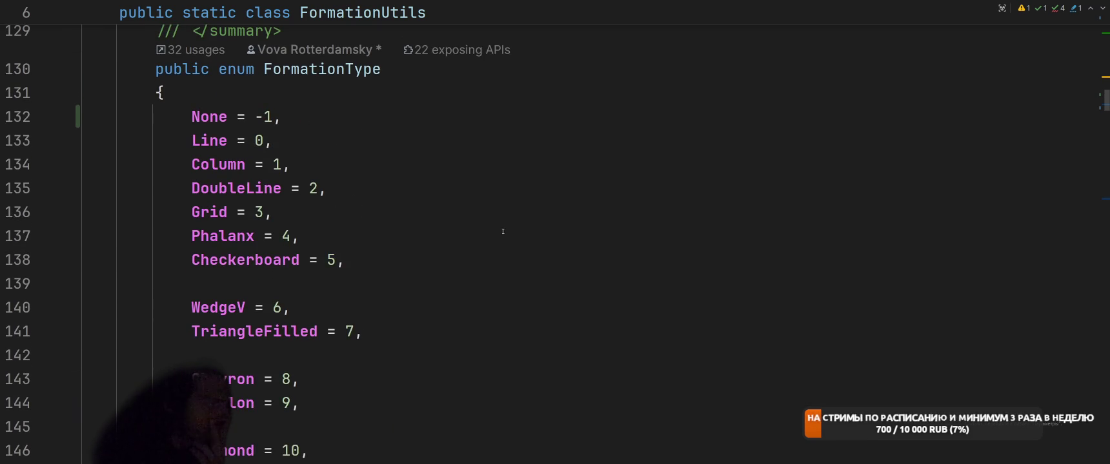
pyautogui.rightClick(257, 233)
pyautogui.click(258, 180)
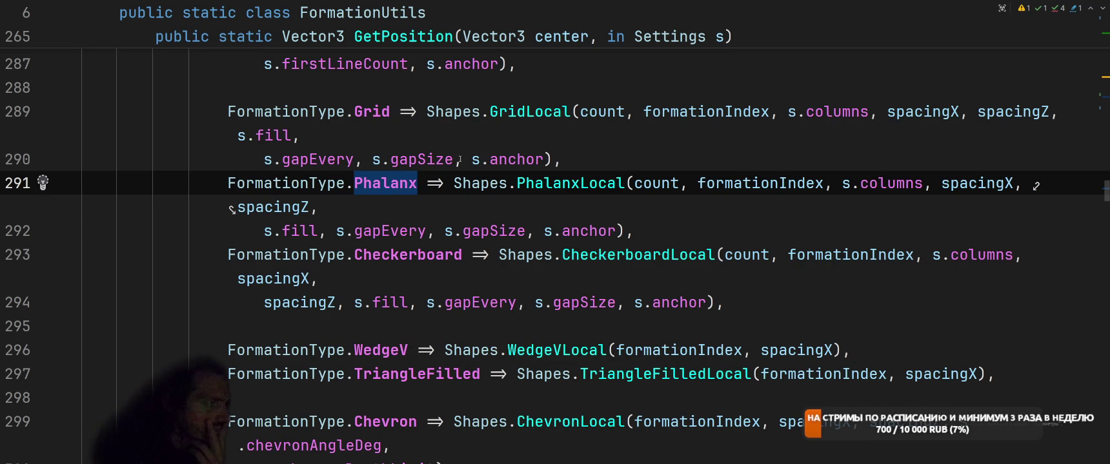
# - List every usage of the formation settings' type field
pyautogui.scroll(1, 632, 247)
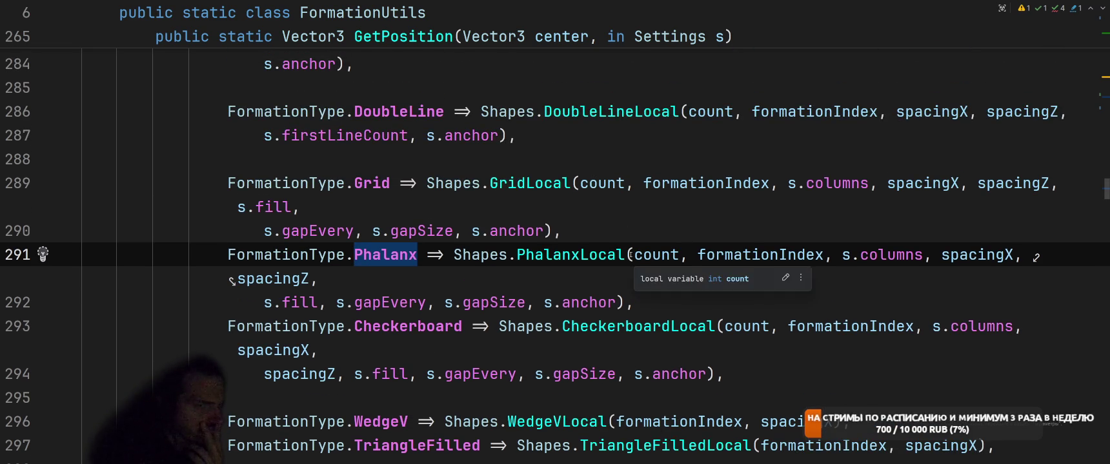
pyautogui.scroll(3, 486, 266)
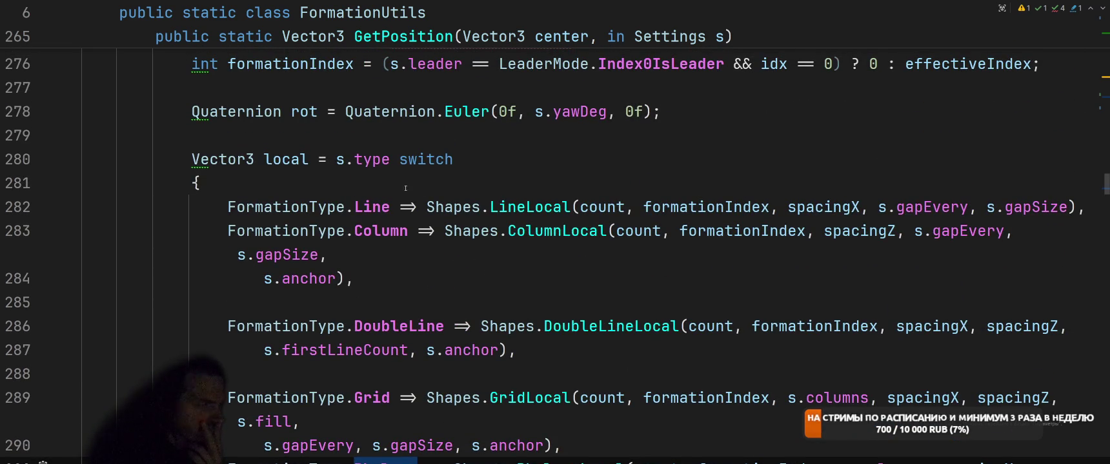
pyautogui.rightClick(373, 160)
pyautogui.click(419, 182)
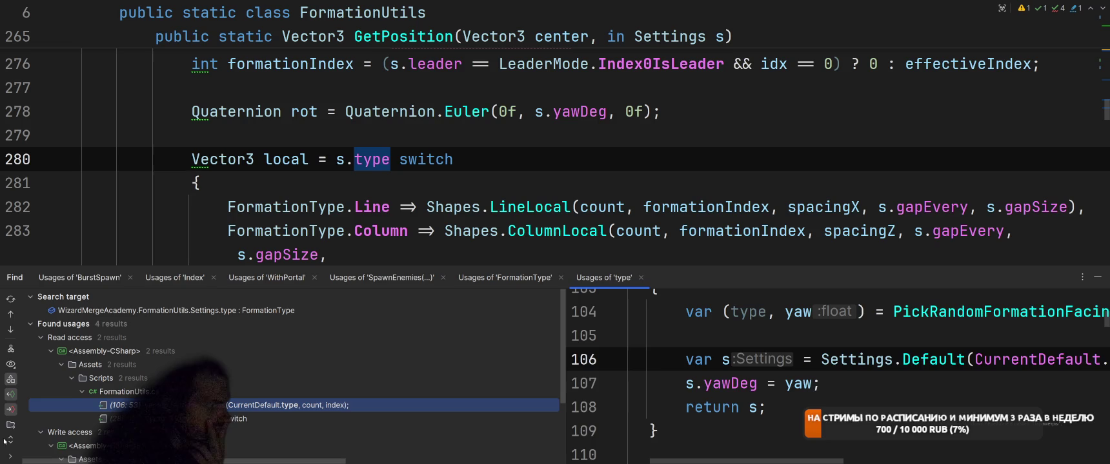
# - Filter the type-field usages to writes and open the assignment inside Settings.Default
pyautogui.click(9, 395)
pyautogui.click(233, 405)
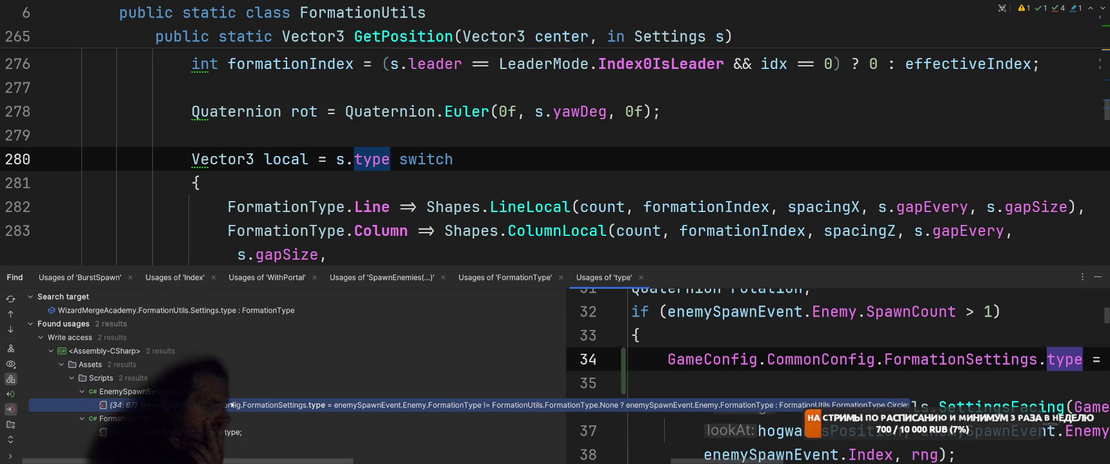
pyautogui.doubleClick(233, 432)
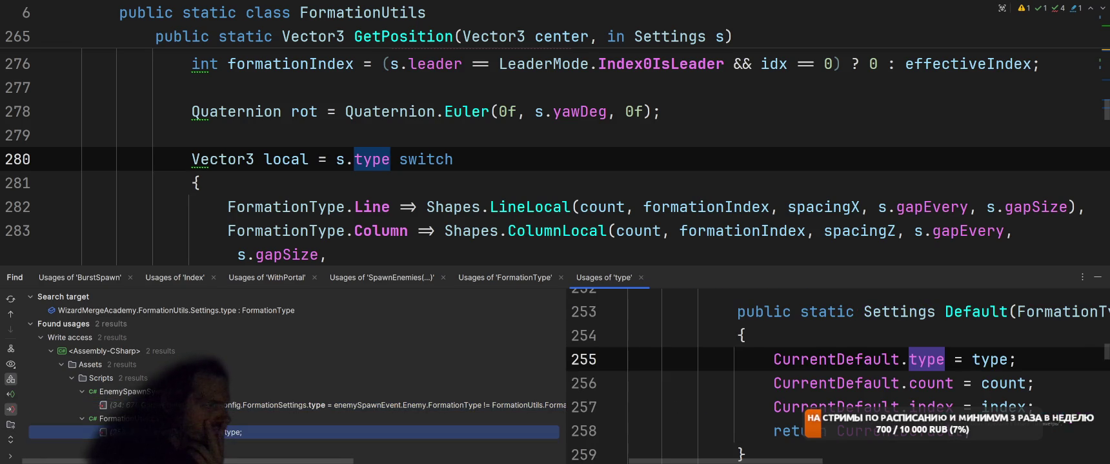
# - Find calls of Settings.Default, open the line-106 call, and select the RandomSettingsFacing method
pyautogui.rightClick(431, 156)
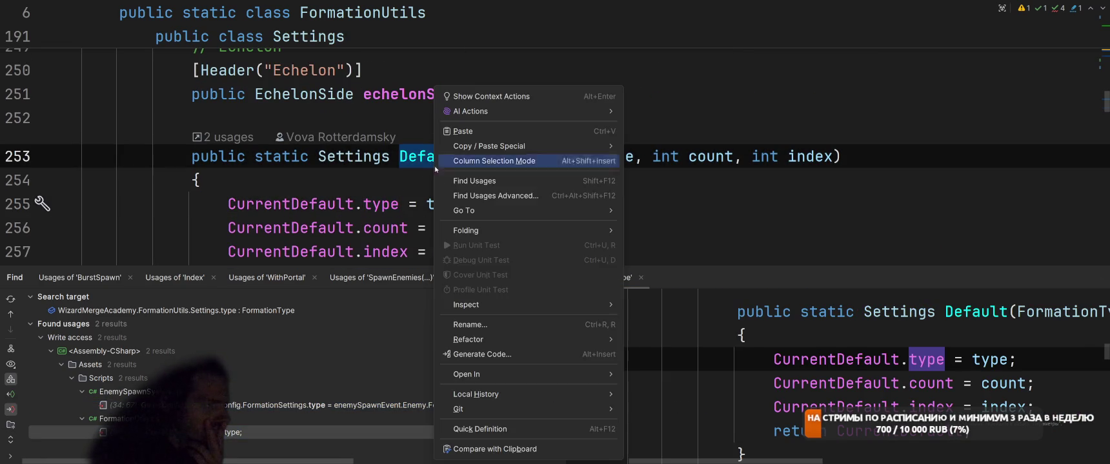
pyautogui.click(477, 189)
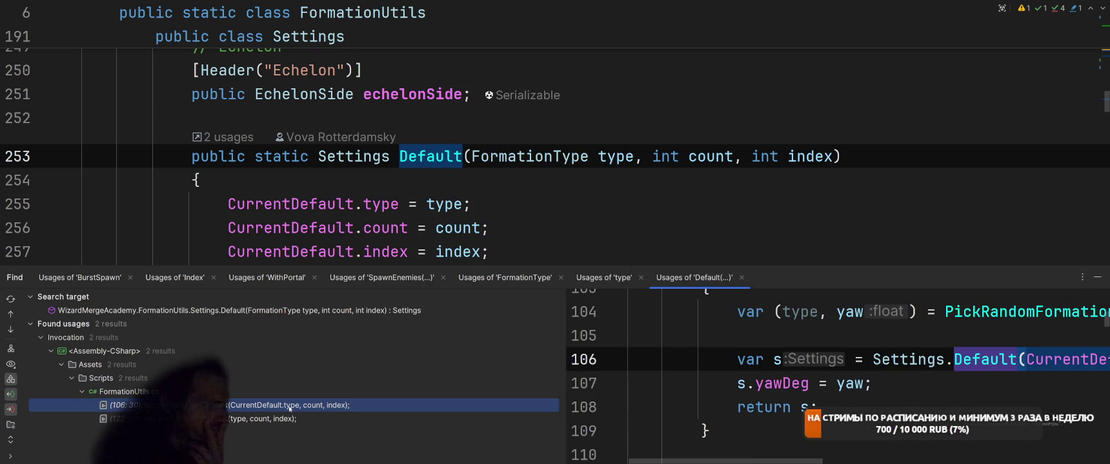
pyautogui.doubleClick(289, 405)
pyautogui.scroll(3, 516, 193)
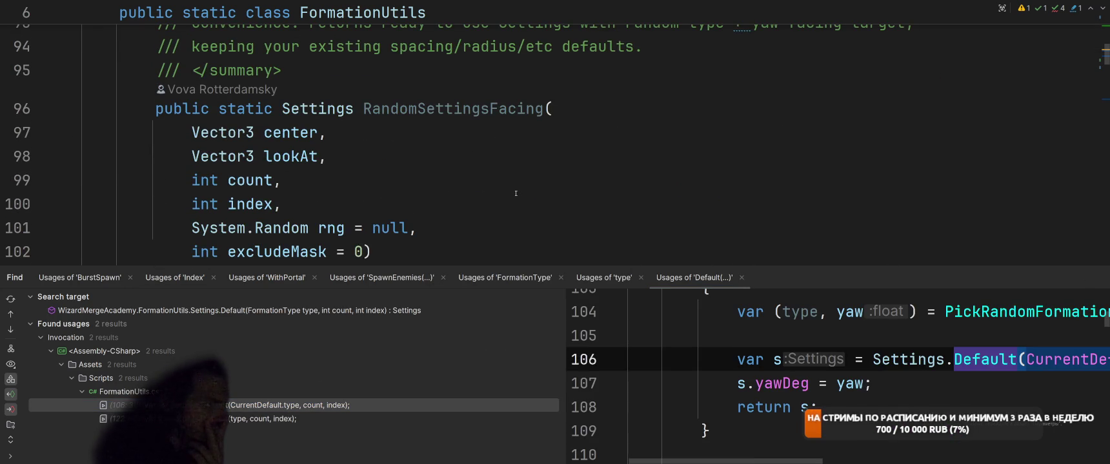
pyautogui.scroll(-3, 515, 195)
pyautogui.moveTo(516, 204)
pyautogui.mouseDown()
pyautogui.moveTo(139, 180)
pyautogui.moveTo(147, 206)
pyautogui.moveTo(165, 181)
pyautogui.moveTo(156, 71)
pyautogui.mouseUp()
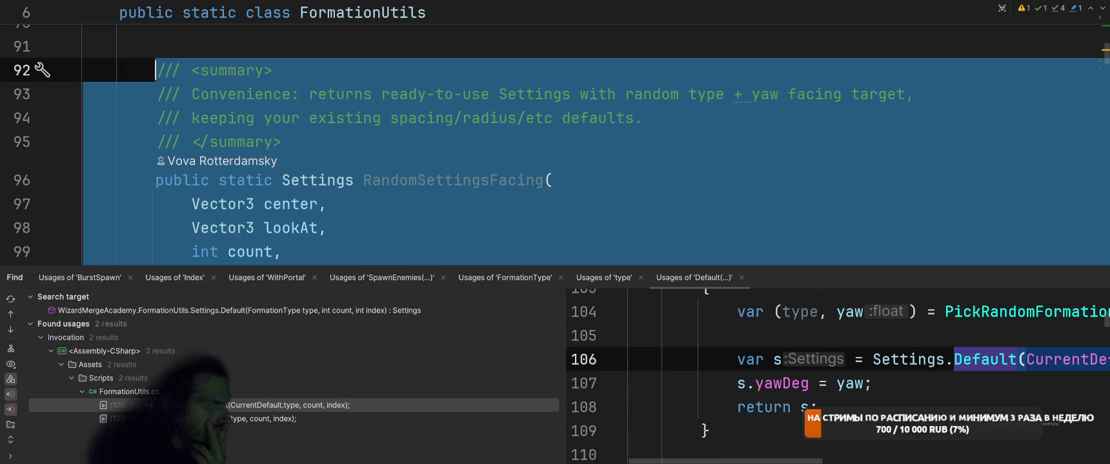
# - Delete the RandomSettingsFacing method and open the remaining Default call inside SettingsFacing
pyautogui.press('Delete')
pyautogui.press('Delete')
pyautogui.press('BackSpace')
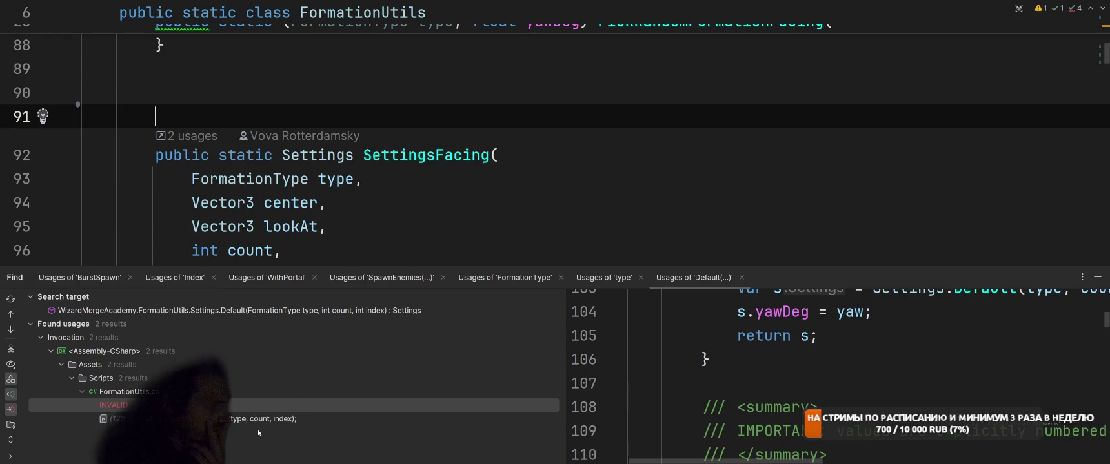
pyautogui.doubleClick(269, 419)
pyautogui.scroll(3, 520, 173)
pyautogui.scroll(-3, 520, 172)
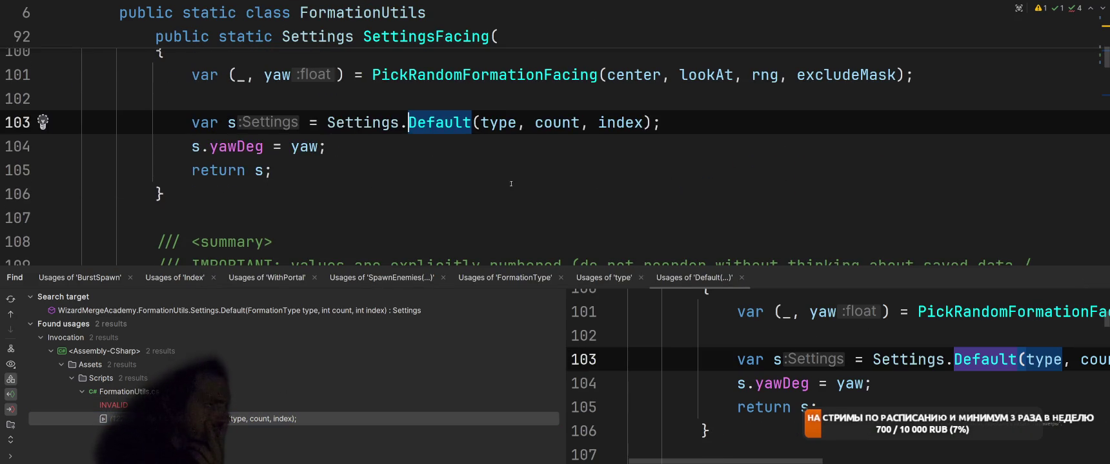
pyautogui.scroll(2, 510, 184)
pyautogui.scroll(-1, 511, 184)
pyautogui.scroll(1, 510, 184)
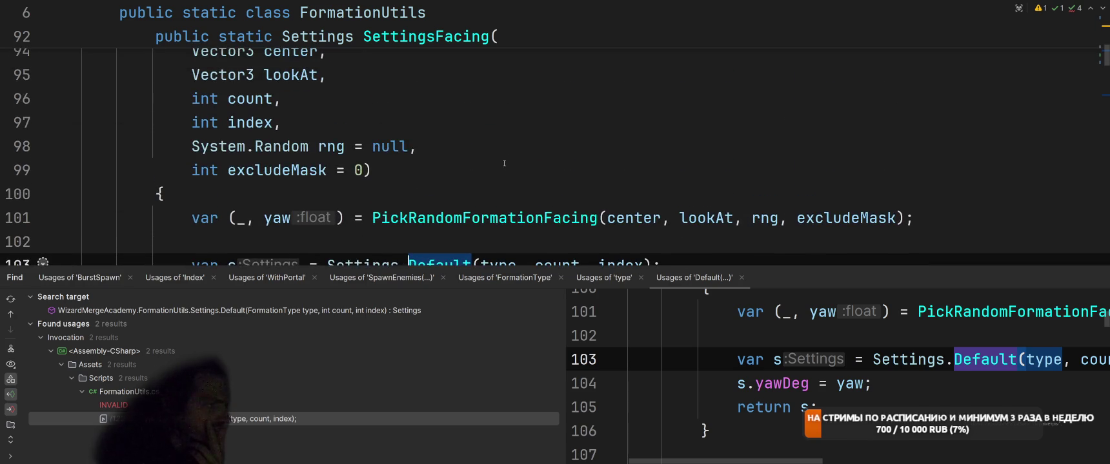
pyautogui.scroll(-1, 510, 184)
pyautogui.scroll(3, 481, 103)
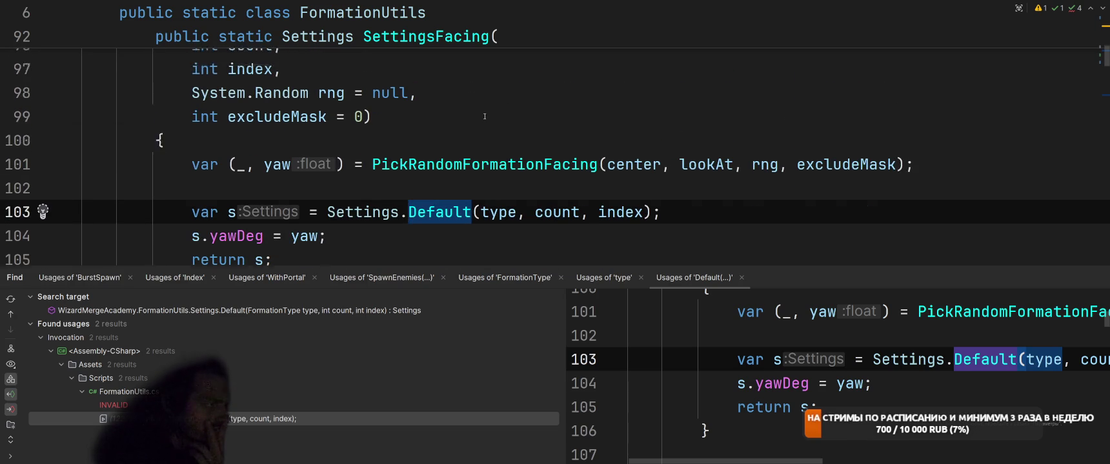
# - Find SettingsFacing's calls and review both, at EnemySpawnSystem lines 36 and 65
pyautogui.rightClick(392, 146)
pyautogui.click(423, 181)
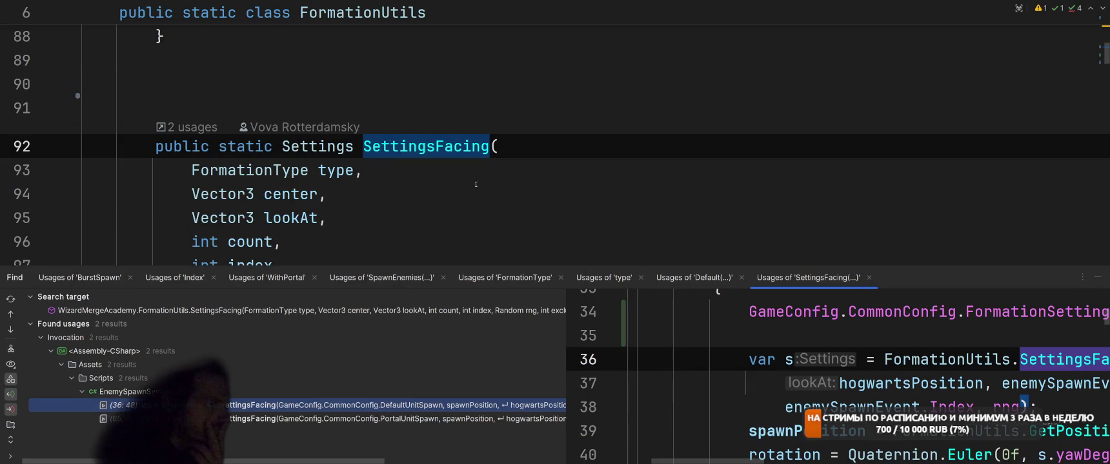
pyautogui.press('Return')
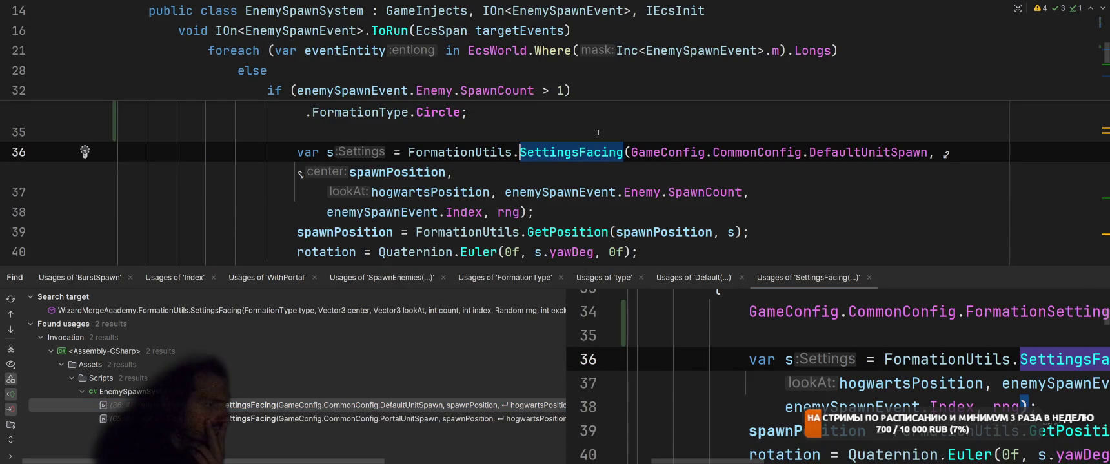
pyautogui.click(380, 418)
pyautogui.click(385, 409)
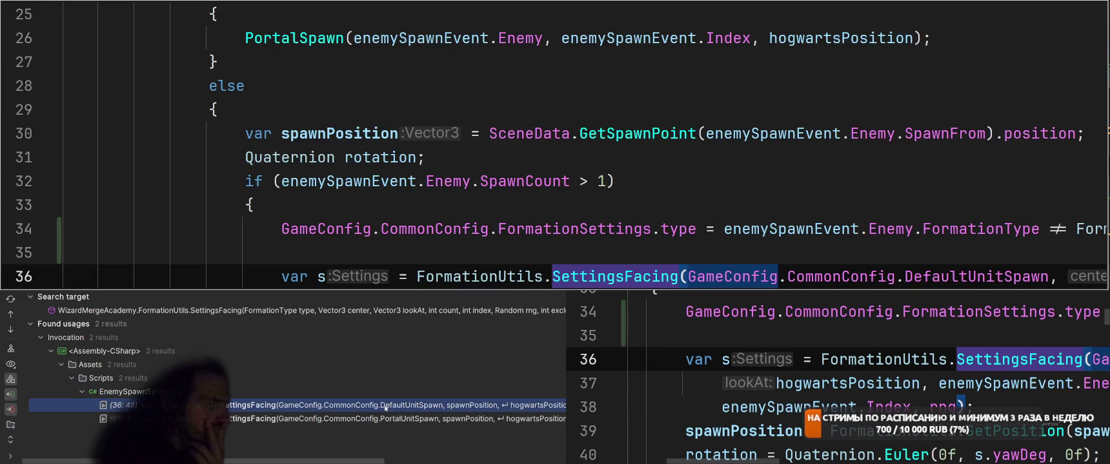
pyautogui.click(329, 418)
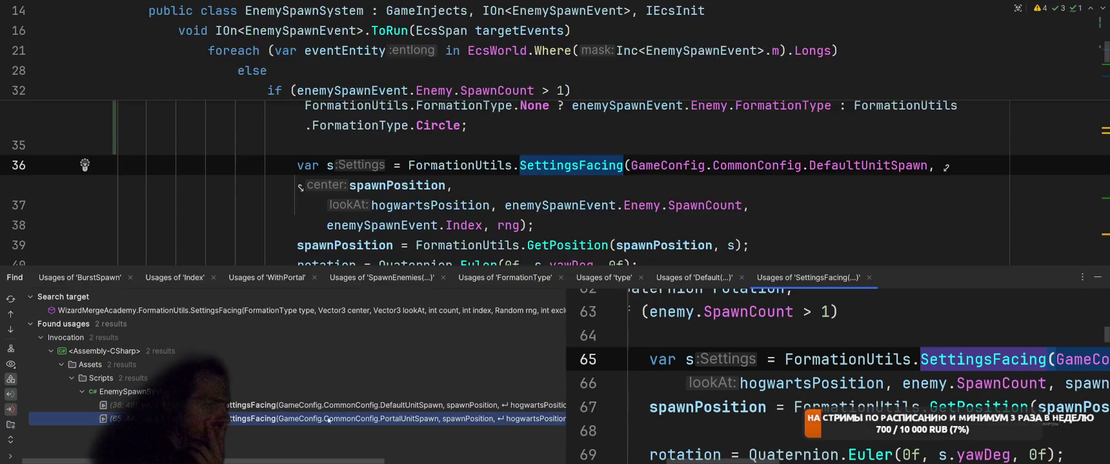
pyautogui.click(329, 405)
pyautogui.hotkey('alt', 'Tab')
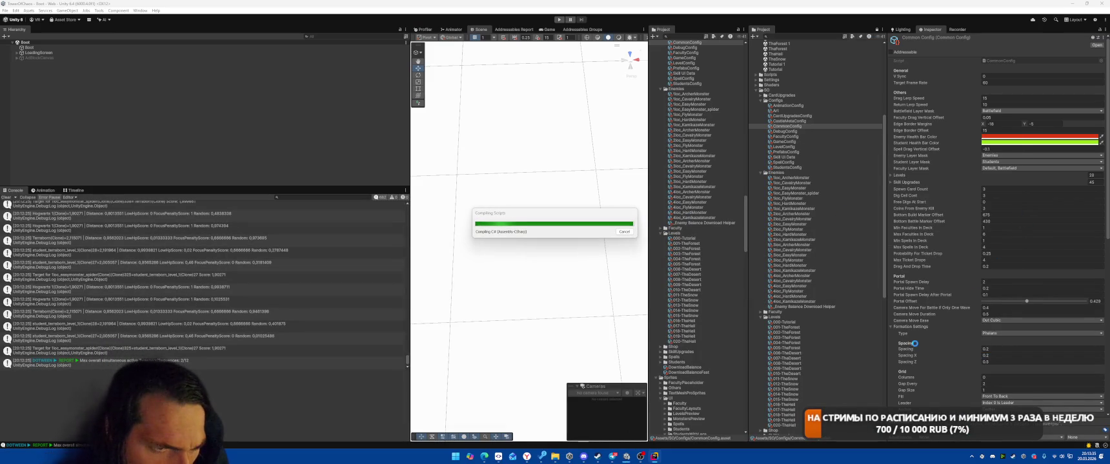
# - Return to the EnemySpawnSystem code in Rider once Unity finishes compiling
pyautogui.hotkey('alt', 'Tab')
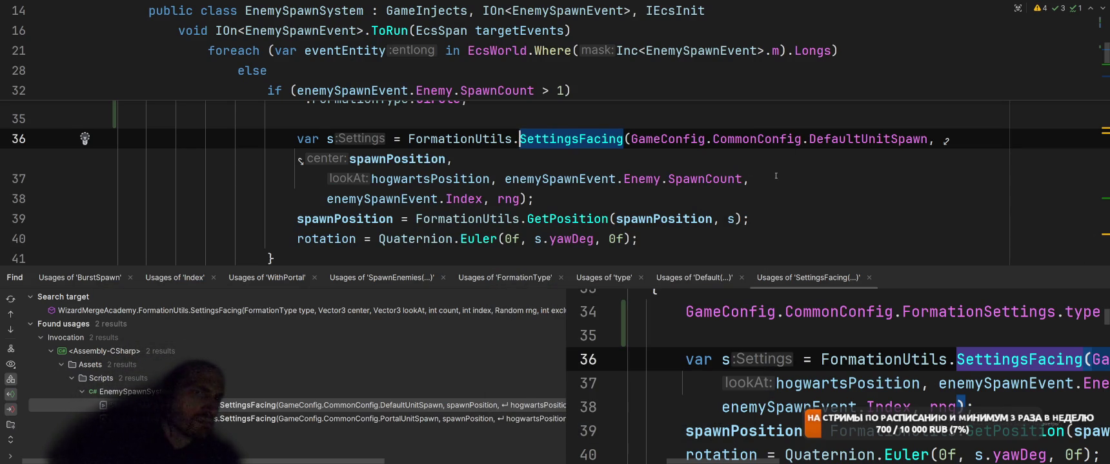
# - Check that DefaultUnitSpawn is a FormationType setting in CommonConfig, then return to Unity
pyautogui.scroll(3, 773, 174)
pyautogui.scroll(-2, 788, 179)
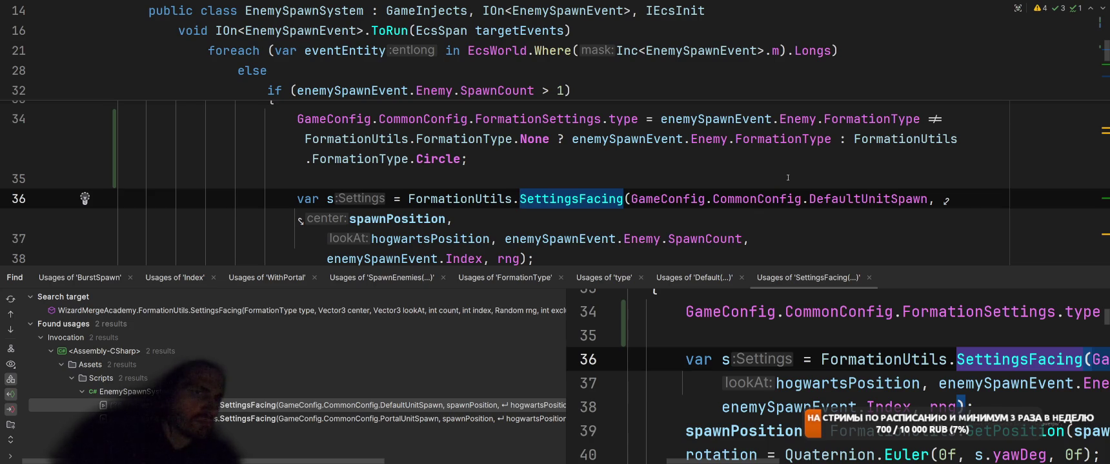
pyautogui.moveTo(945, 201)
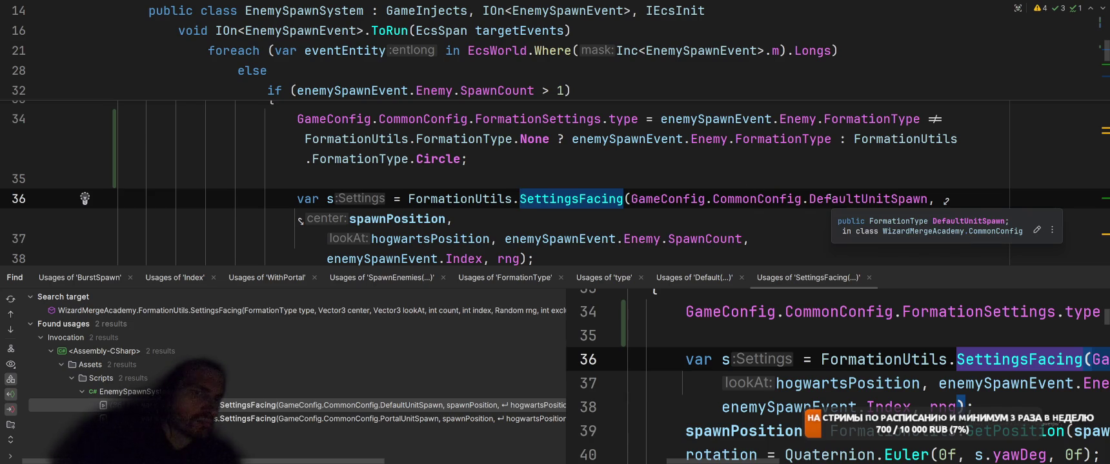
pyautogui.click(838, 176)
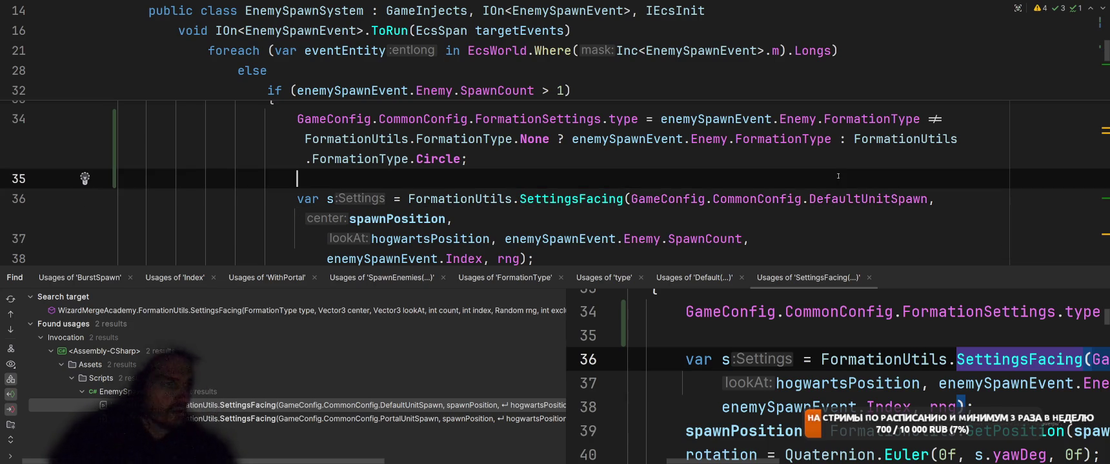
pyautogui.hotkey('alt', 'Tab')
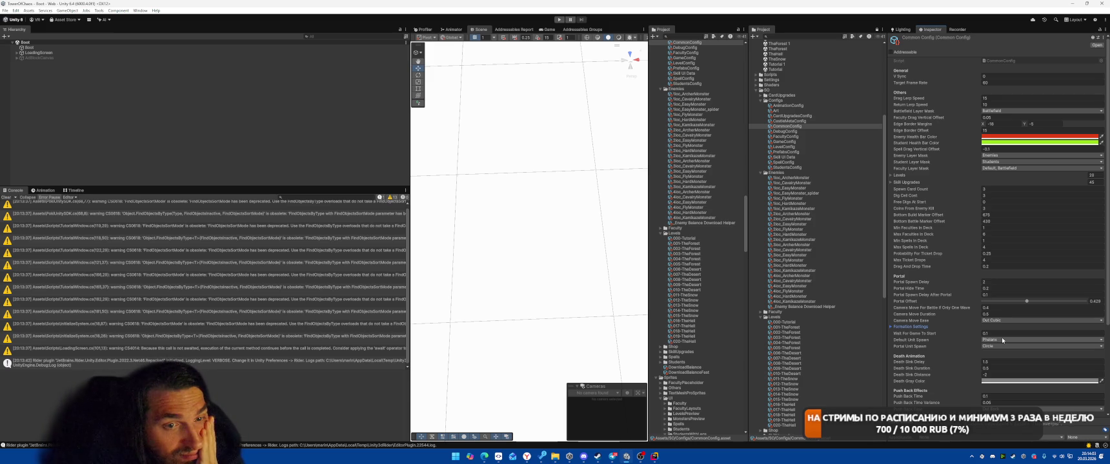
# - Set CommonConfig's Default Unit Spawn to Double Line and enter Play mode
pyautogui.click(1001, 338)
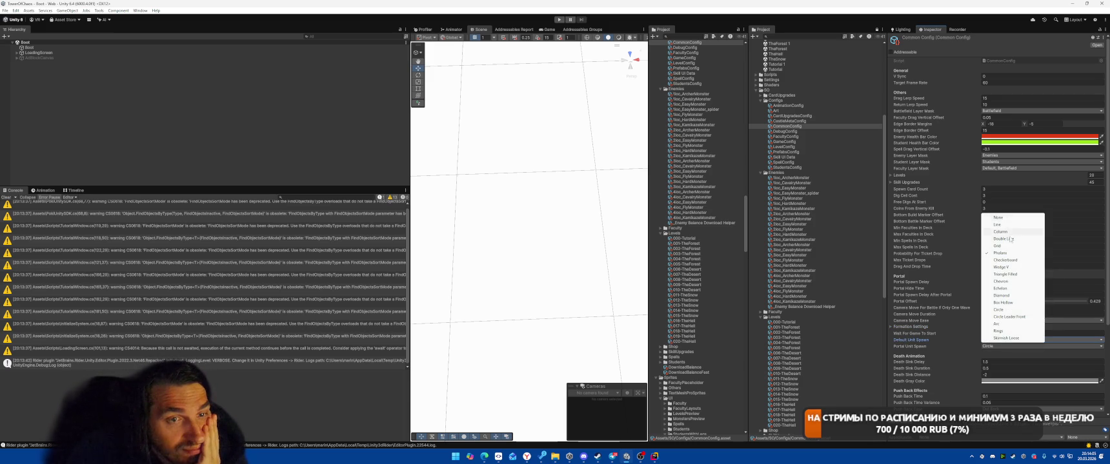
pyautogui.click(1003, 239)
pyautogui.click(560, 19)
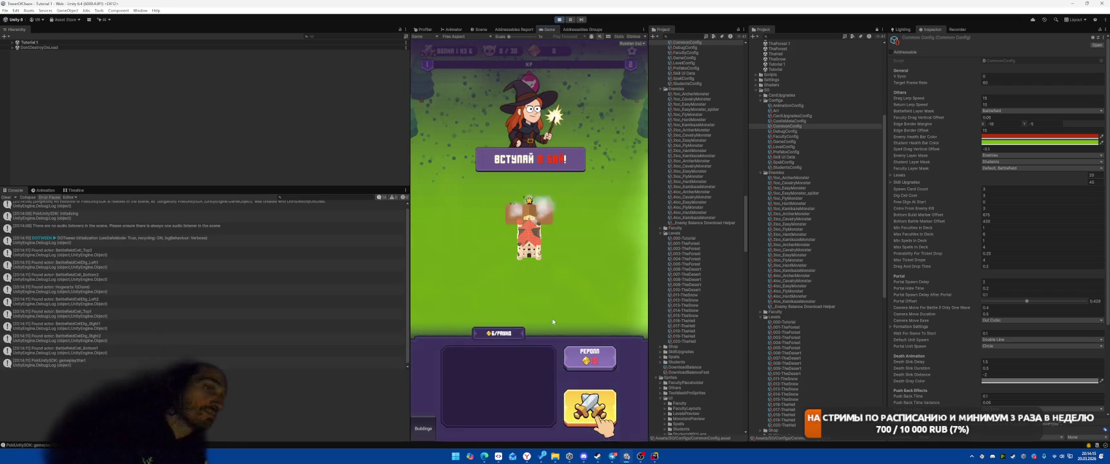
# - Start the tutorial battle to watch Double Line spawns, then stop Play mode
pyautogui.click(589, 408)
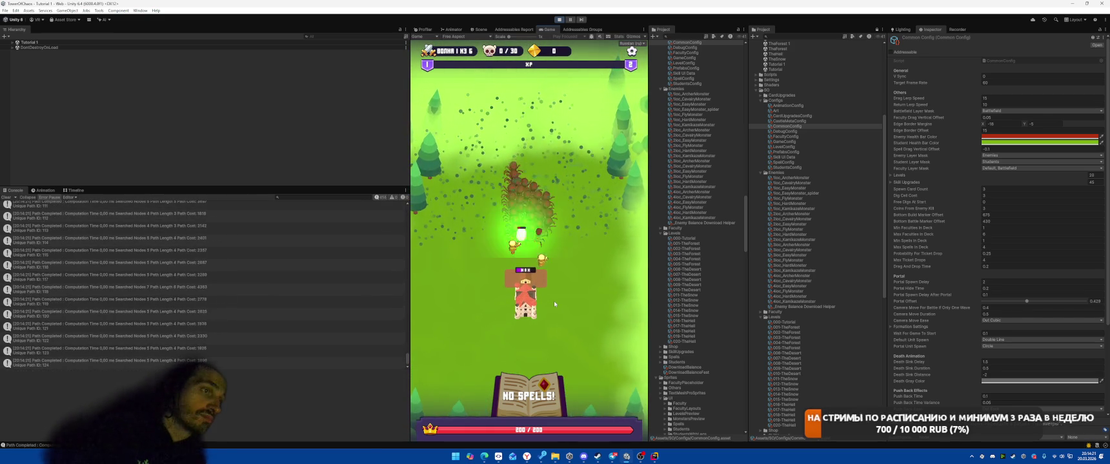
pyautogui.hotkey('ctrl', 'p')
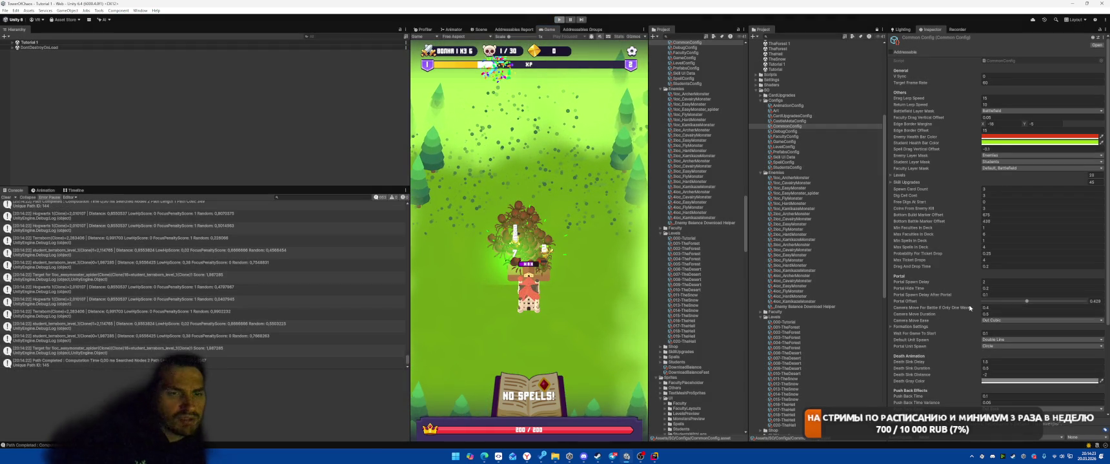
pyautogui.click(1004, 341)
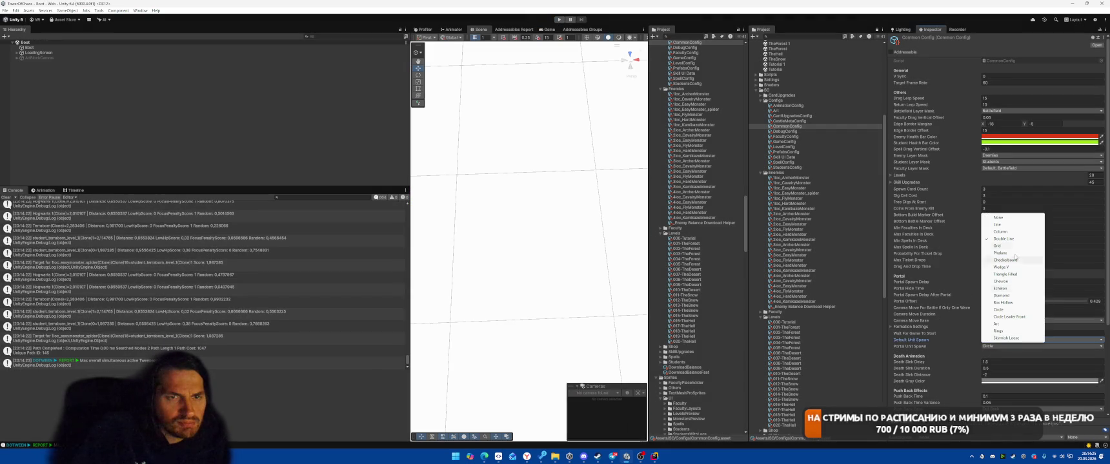
# - Switch Default Unit Spawn to Grid and playtest the battle, casting a Meteor card
pyautogui.click(1013, 247)
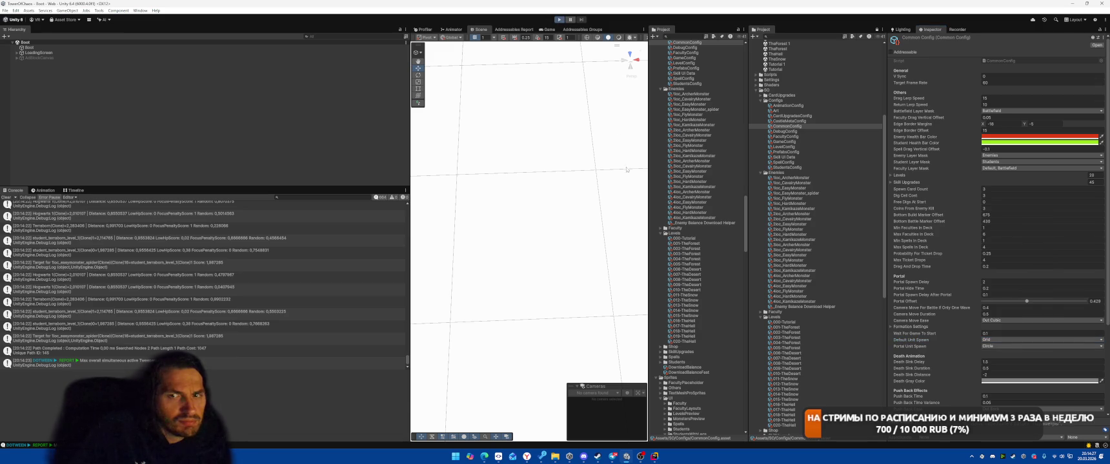
pyautogui.hotkey('ctrl', 'p')
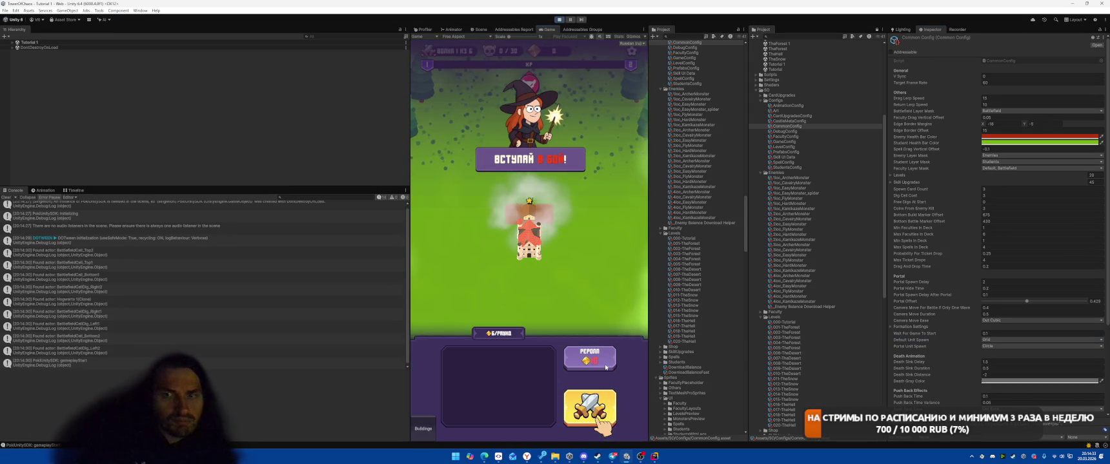
pyautogui.click(590, 408)
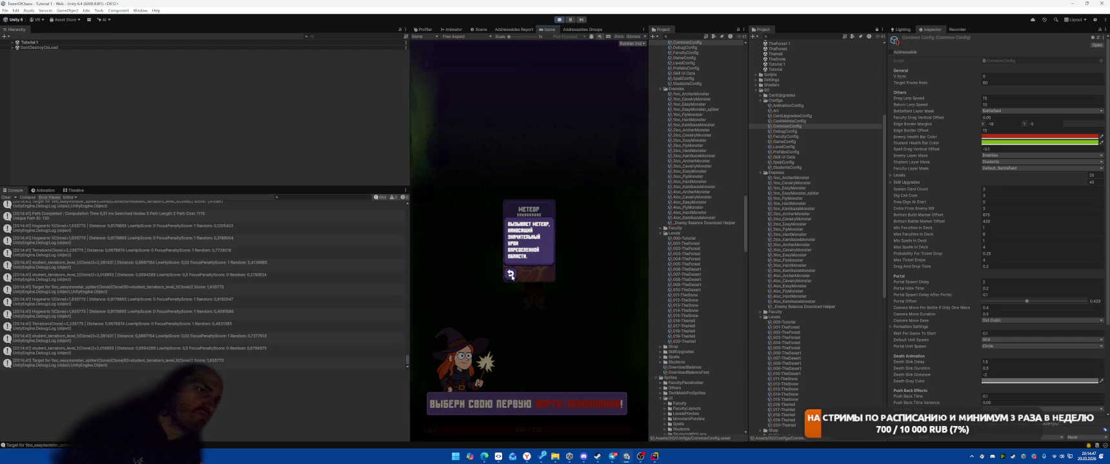
pyautogui.click(512, 276)
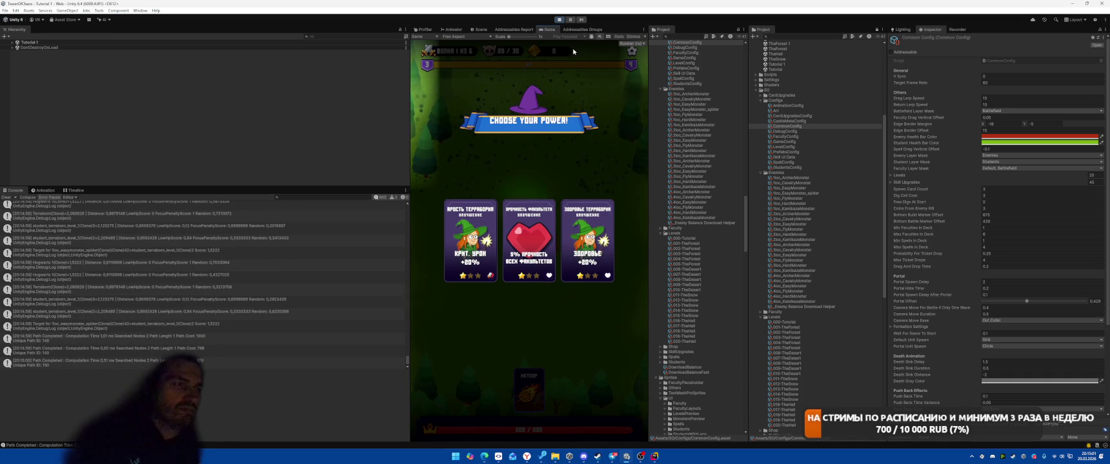
pyautogui.hotkey('ctrl', 'p')
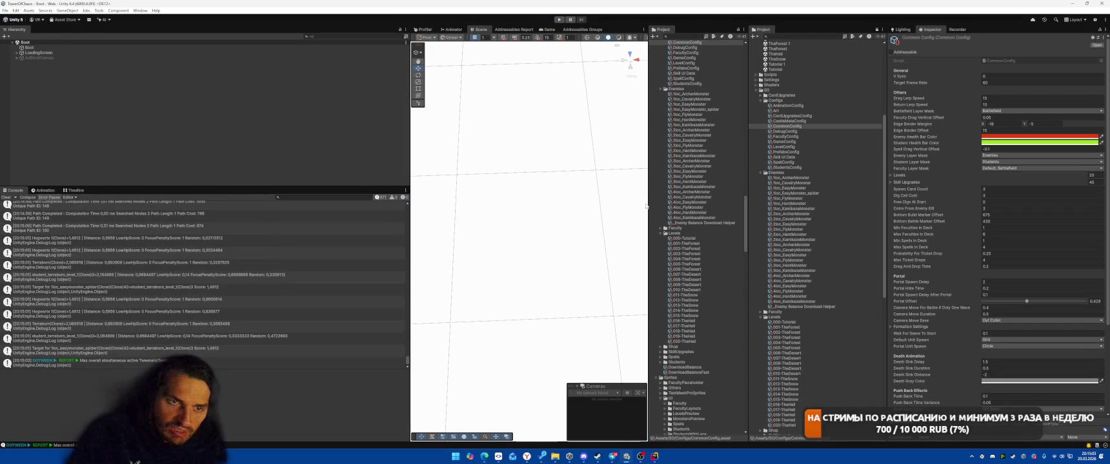
# - Reapply the import settings of the Title_Ribbon_02_Blue sprite
pyautogui.scroll(-15, 724, 330)
pyautogui.scroll(-15, 724, 330)
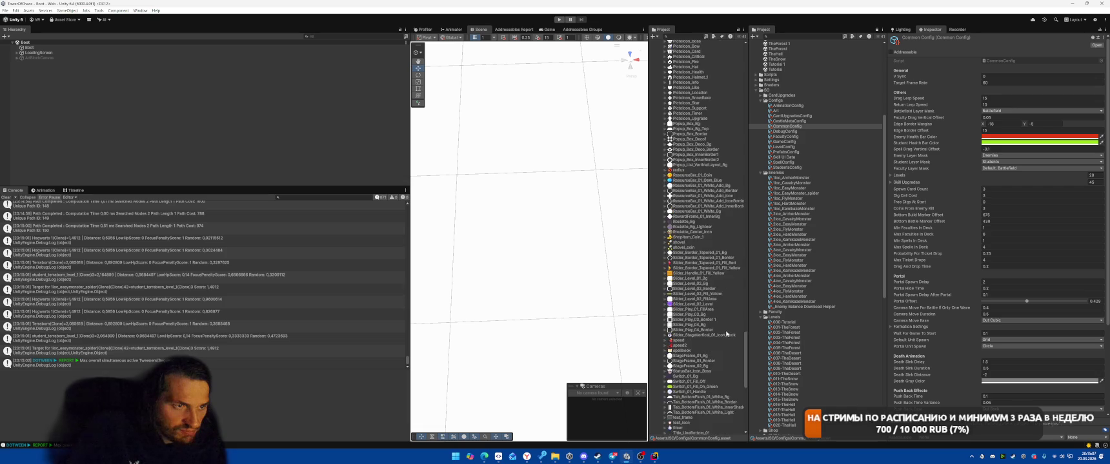
pyautogui.scroll(-4, 725, 337)
pyautogui.click(703, 387)
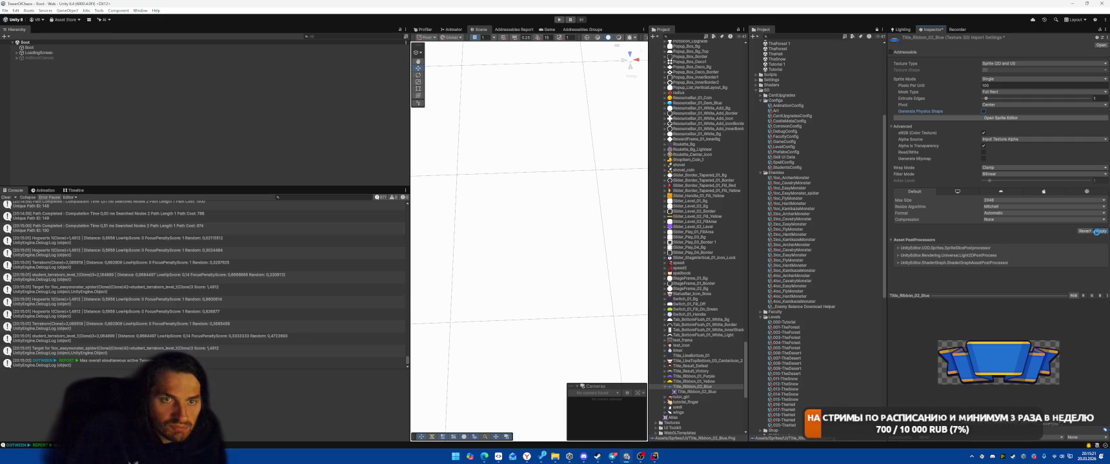
pyautogui.click(1098, 231)
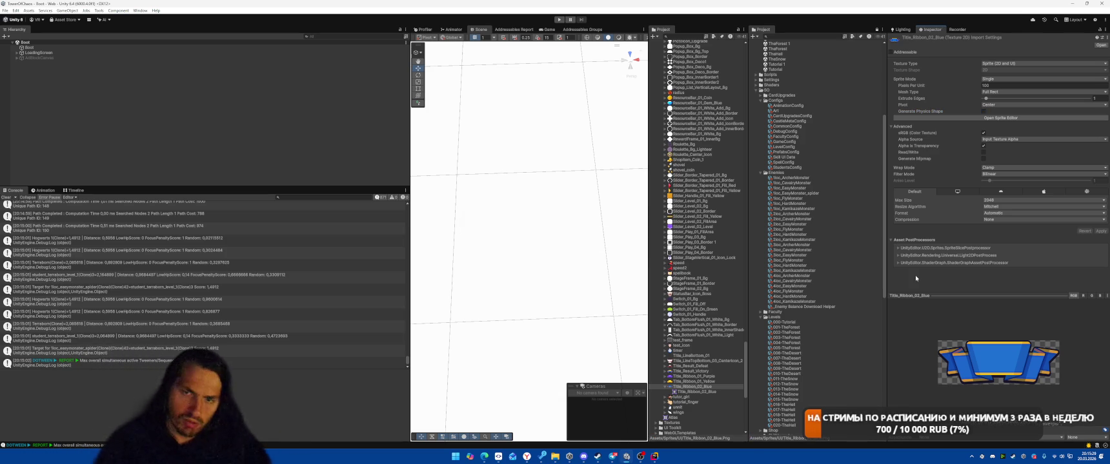
# - Playtest again, placing a building and starting the battle, then return to Rider's line 36
pyautogui.click(559, 20)
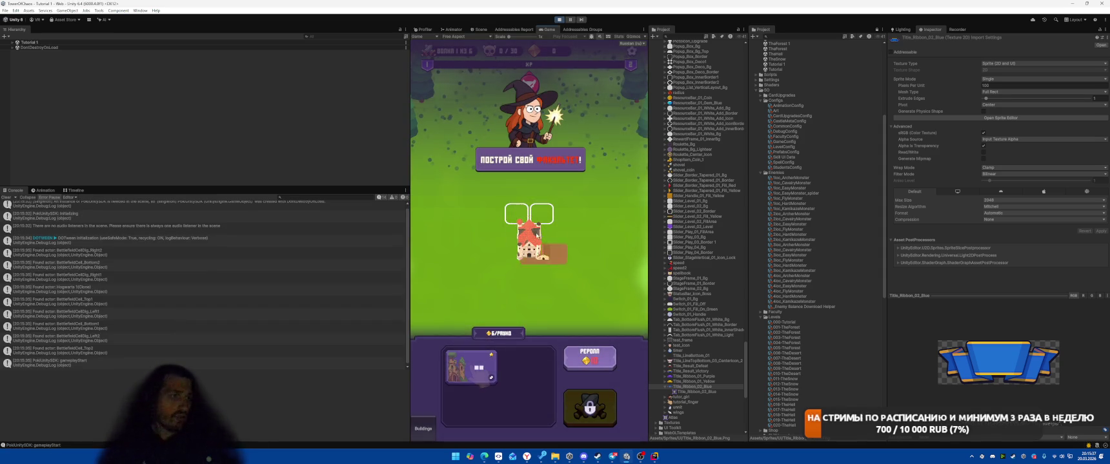
pyautogui.moveTo(541, 238); pyautogui.dragTo(541, 239)
pyautogui.click(589, 407)
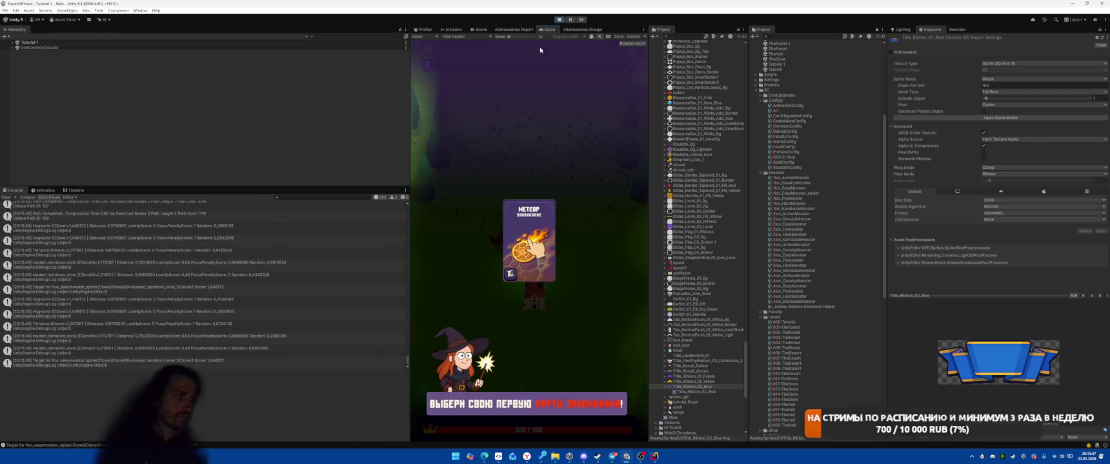
pyautogui.click(559, 20)
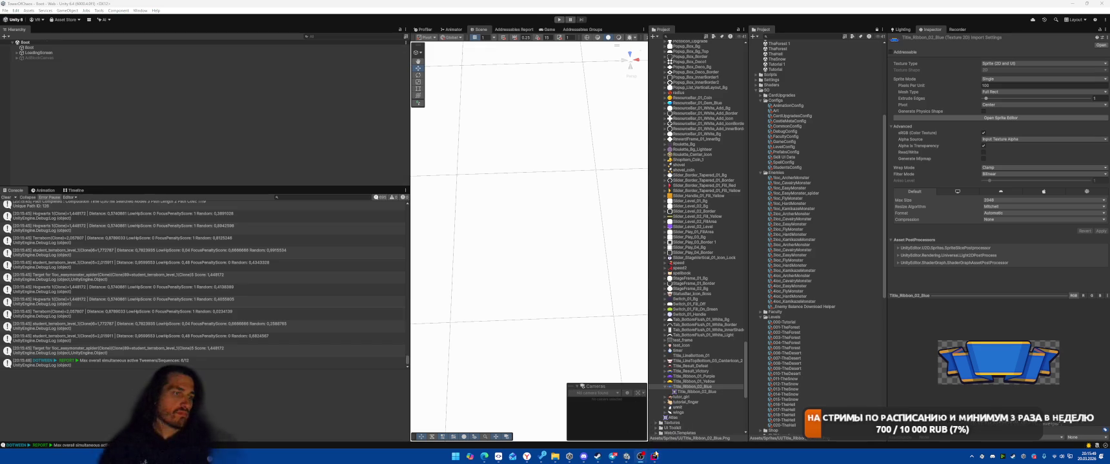
pyautogui.click(653, 457)
pyautogui.click(756, 199)
# - Make line 34 declare var formationType set to GameConfig.CommonConfig.DefaultUnitSpawn
pyautogui.scroll(1, 520, 175)
pyautogui.scroll(-1, 520, 175)
pyautogui.moveTo(296, 119)
pyautogui.mouseDown()
pyautogui.moveTo(665, 118)
pyautogui.moveTo(640, 117)
pyautogui.mouseUp()
pyautogui.write('var formatio')
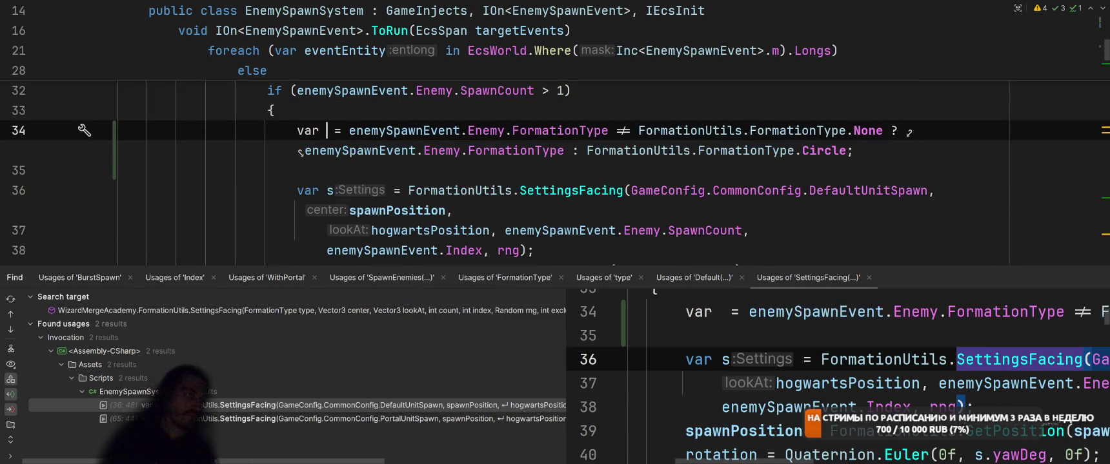
pyautogui.write('nType')
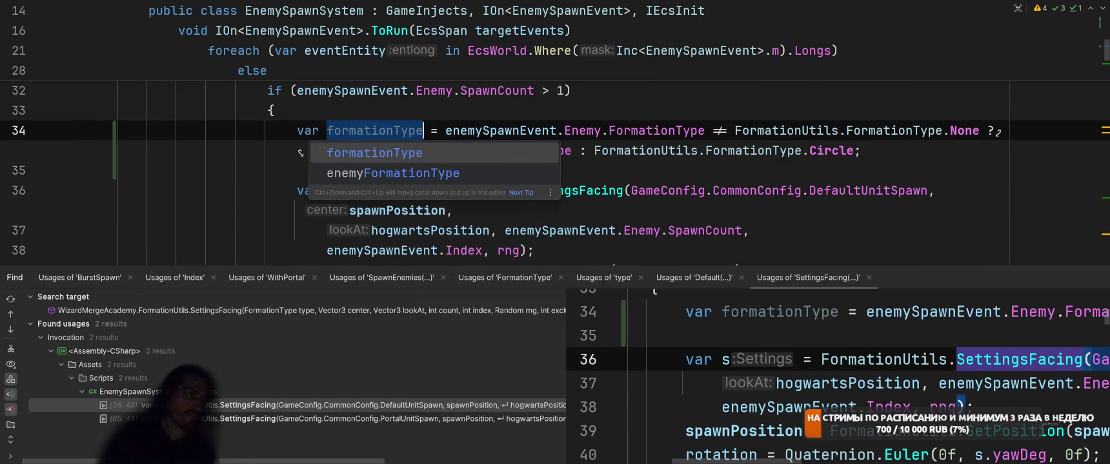
pyautogui.press('Escape')
pyautogui.moveTo(631, 190); pyautogui.dragTo(927, 190)
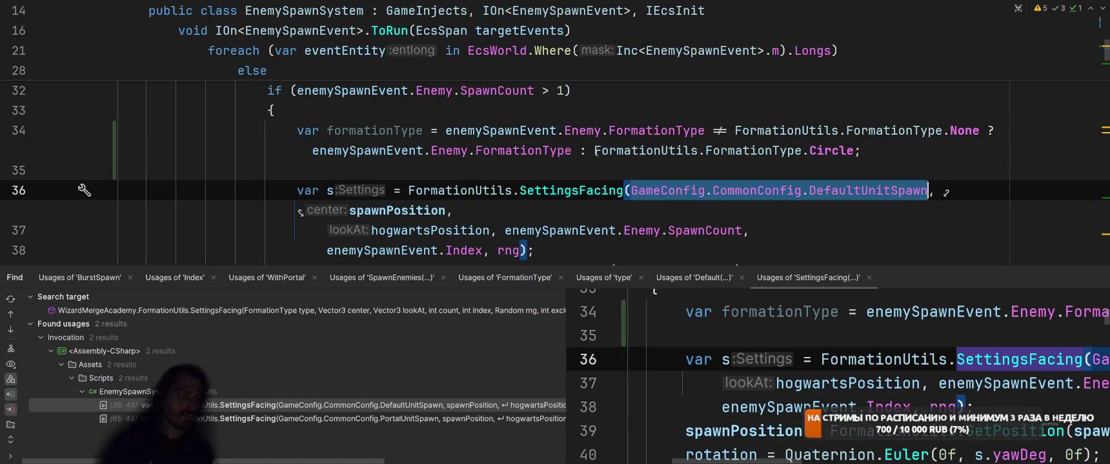
pyautogui.hotkey('ctrl', 'c')
pyautogui.moveTo(594, 151); pyautogui.dragTo(855, 150)
pyautogui.hotkey('ctrl', 'v')
# - Pass formationType instead of DefaultUnitSpawn in line 36's SettingsFacing call
pyautogui.scroll(3, 656, 189)
pyautogui.scroll(-3, 655, 189)
pyautogui.hotkey('ctrl', 'alt', 'Left')
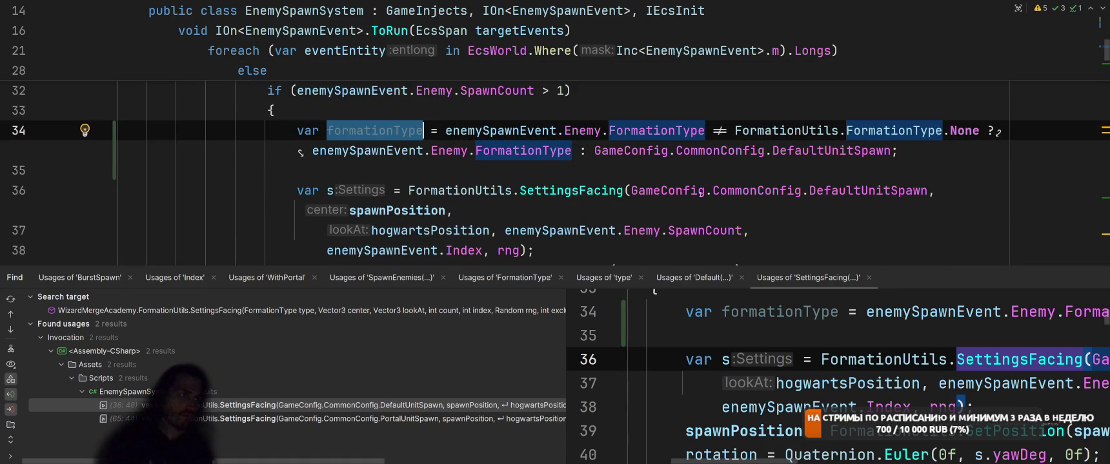
pyautogui.moveTo(631, 191); pyautogui.dragTo(927, 191)
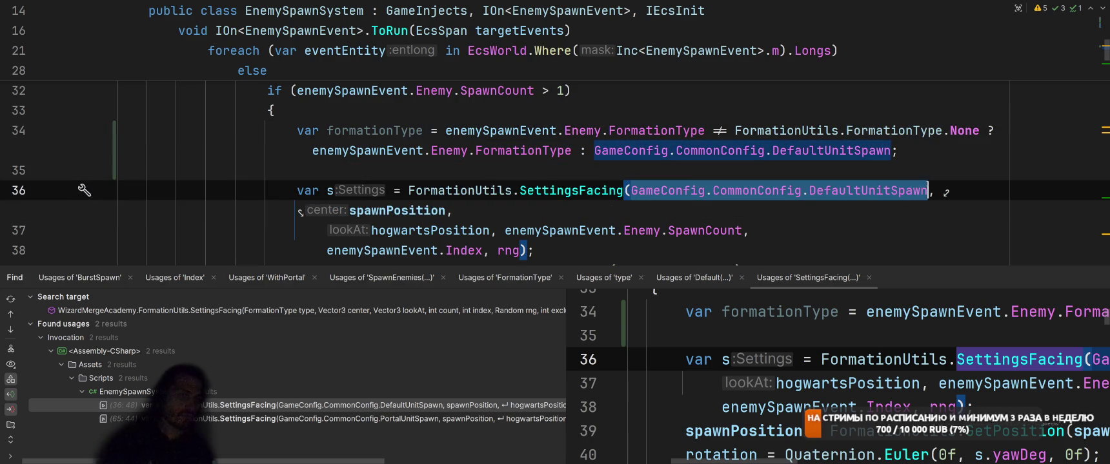
pyautogui.hotkey('ctrl', 'v')
pyautogui.click(821, 173)
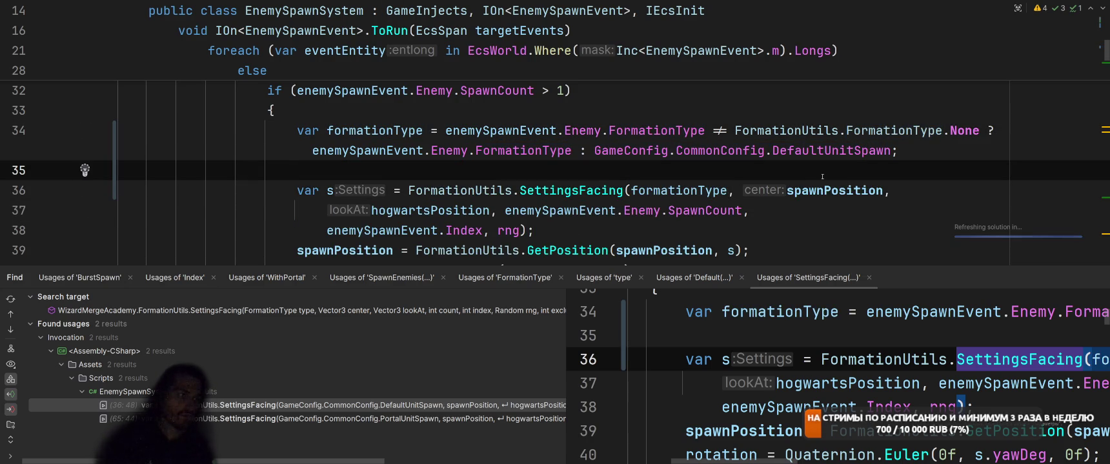
pyautogui.scroll(3, 822, 176)
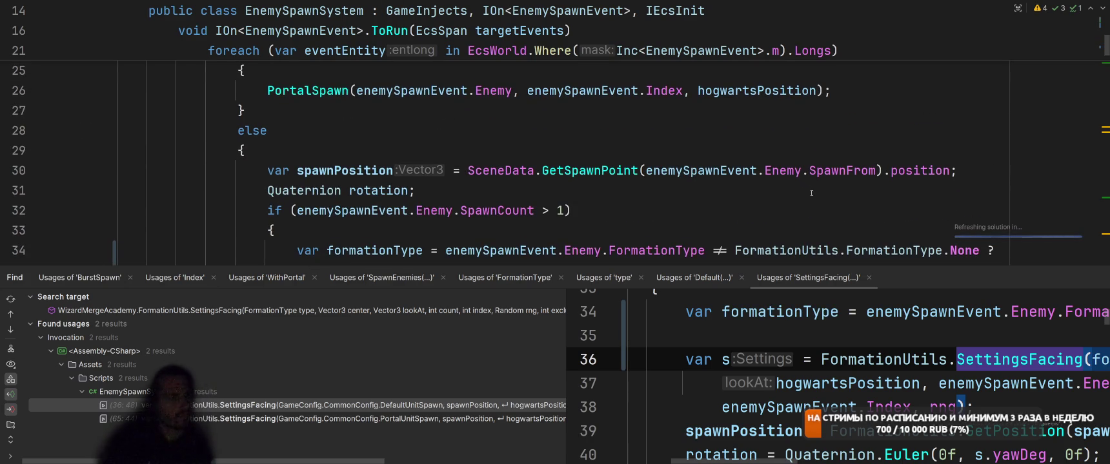
pyautogui.scroll(1, 812, 194)
pyautogui.scroll(-2, 812, 194)
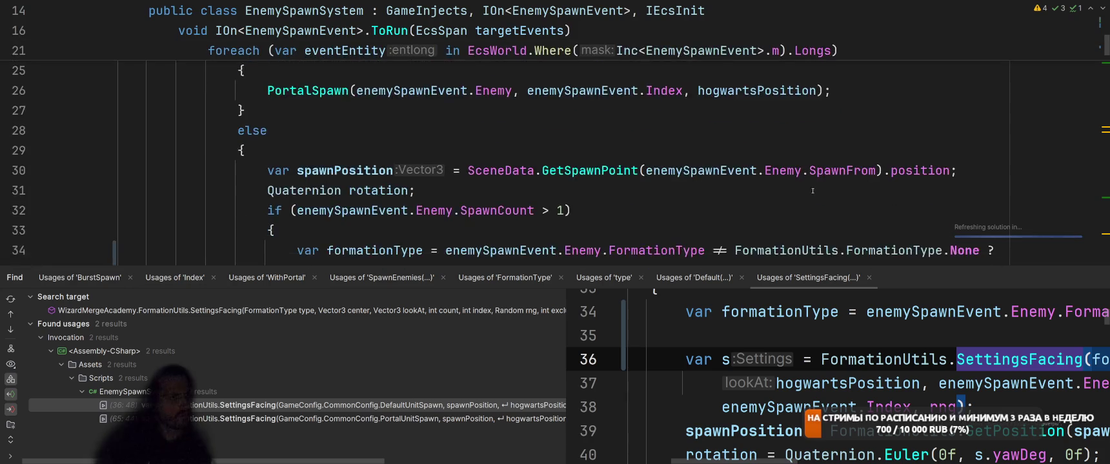
pyautogui.scroll(3, 839, 174)
pyautogui.click(860, 162)
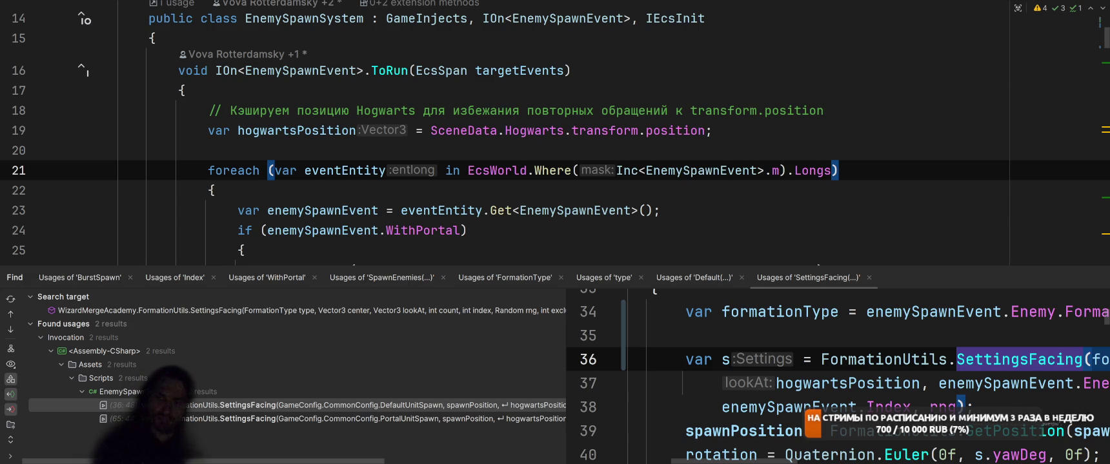
pyautogui.hotkey('alt', 'Tab')
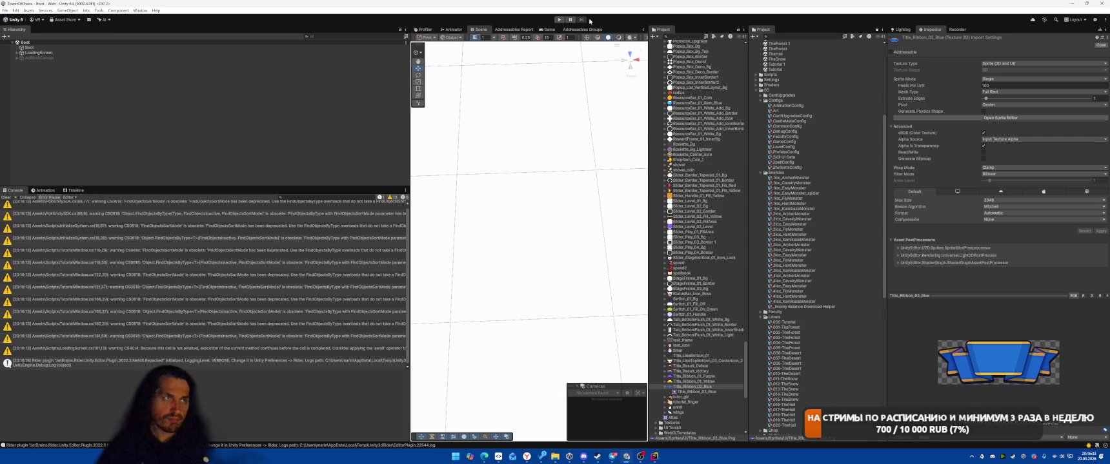
# - Change 000-Tutorial's Waves Element 0 first enemy Formation Type from Grid to Line, then enter Play mode
pyautogui.click(793, 327)
pyautogui.click(792, 321)
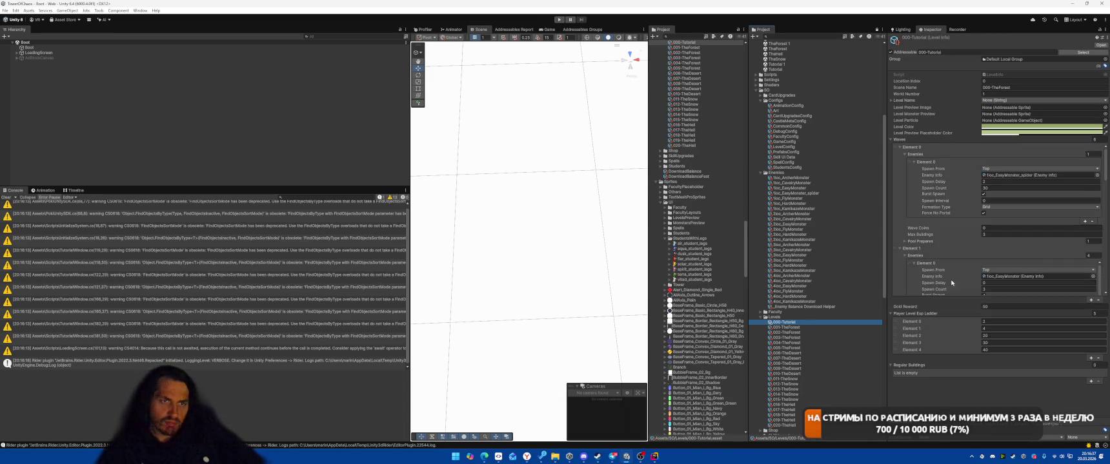
pyautogui.click(995, 208)
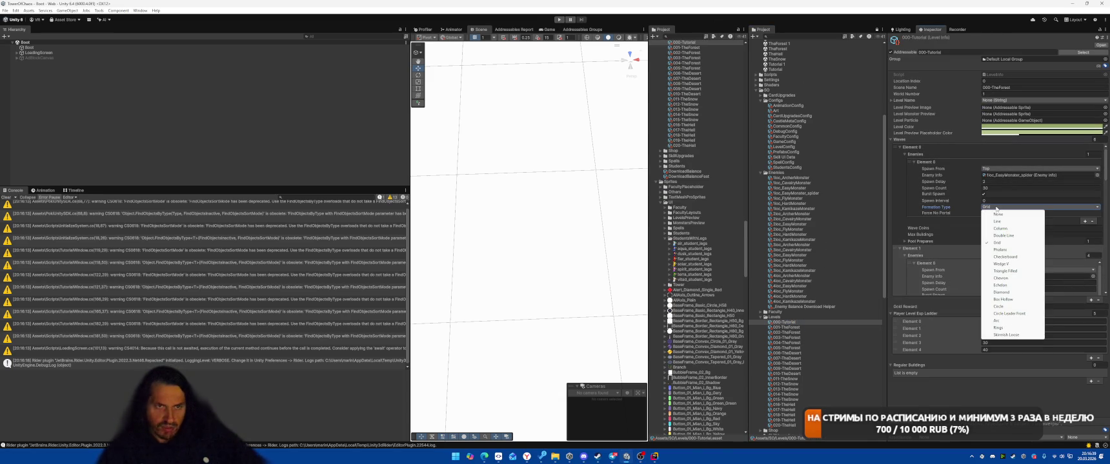
pyautogui.click(996, 221)
pyautogui.click(559, 20)
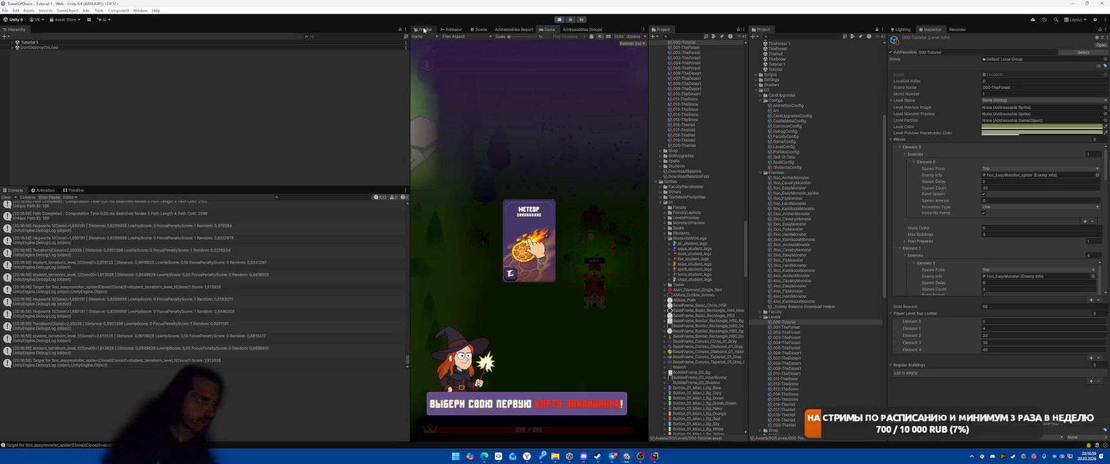
# - Browse the Tutorial 1 hierarchy through GameWindow(Clone)'s StatusPanel, BuildingInfoRoot and SpellPanel children
pyautogui.click(479, 29)
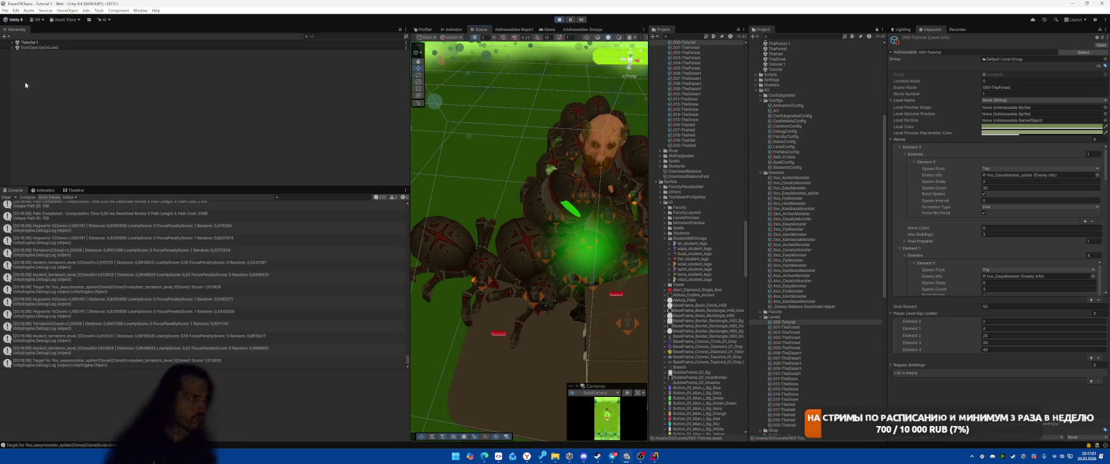
pyautogui.click(42, 47)
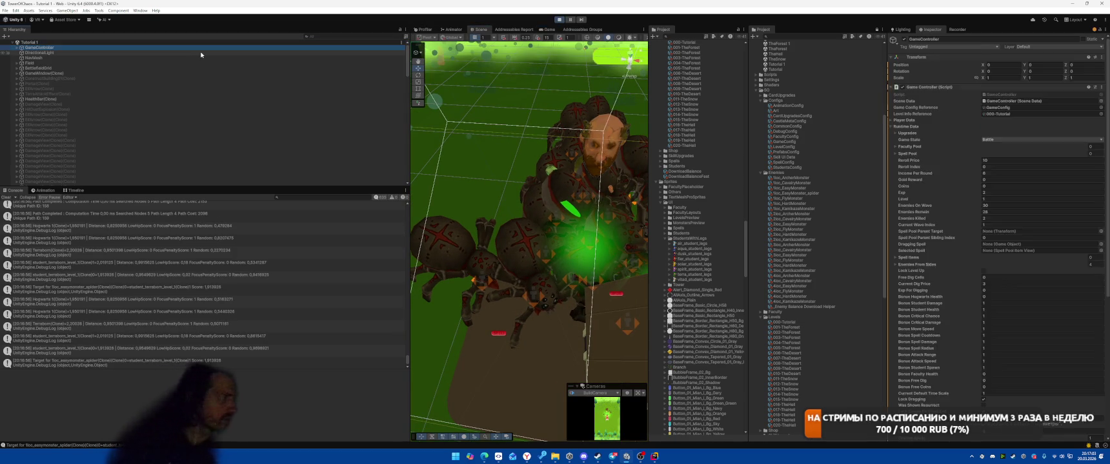
pyautogui.click(45, 68)
pyautogui.click(187, 73)
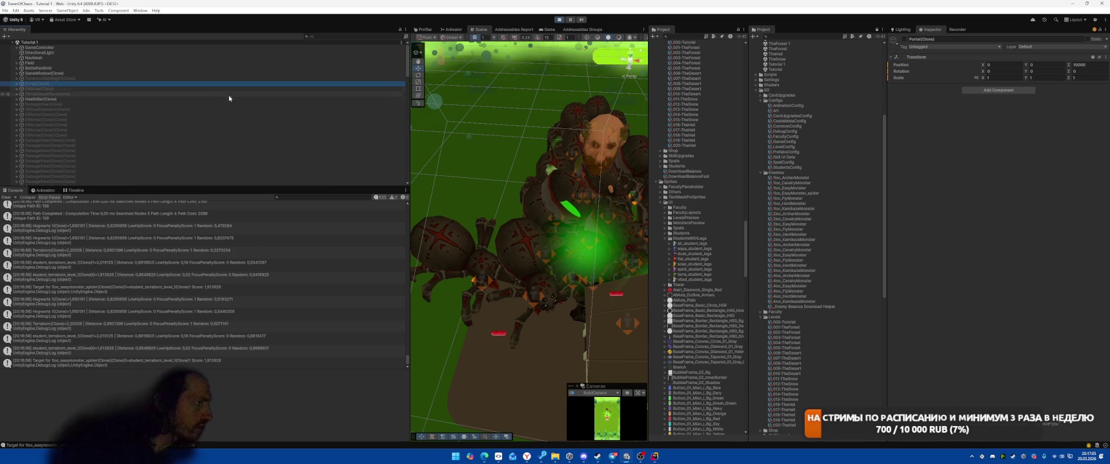
pyautogui.press('Right')
pyautogui.press('Down')
pyautogui.press('Down')
pyautogui.press('Down')
pyautogui.press('Down')
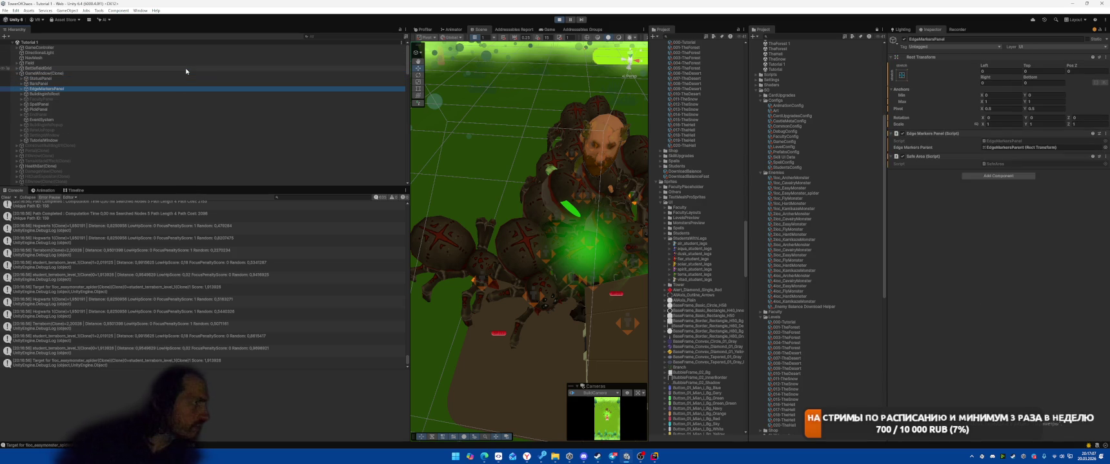
pyautogui.press('Right')
pyautogui.press('Left')
pyautogui.press('Down')
pyautogui.press('Down')
pyautogui.press('Right')
pyautogui.press('Down')
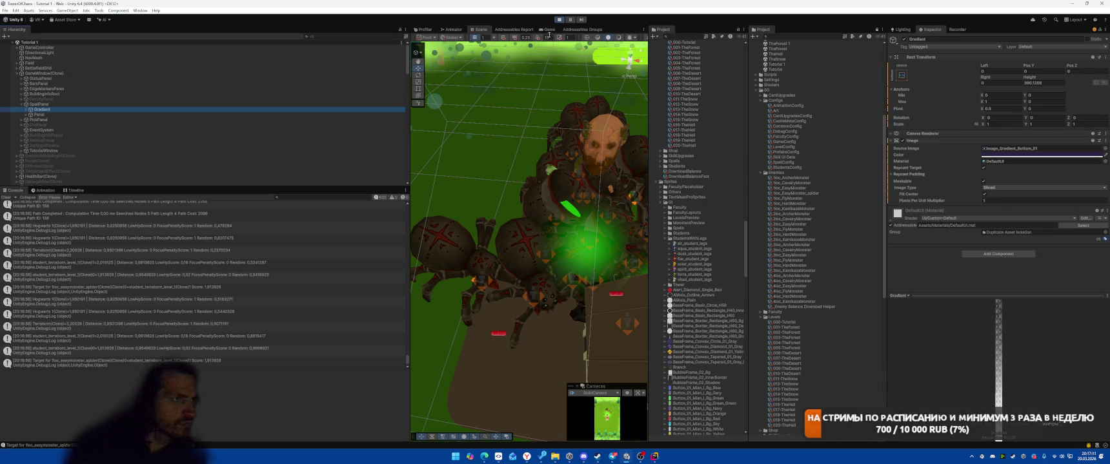
pyautogui.click(547, 30)
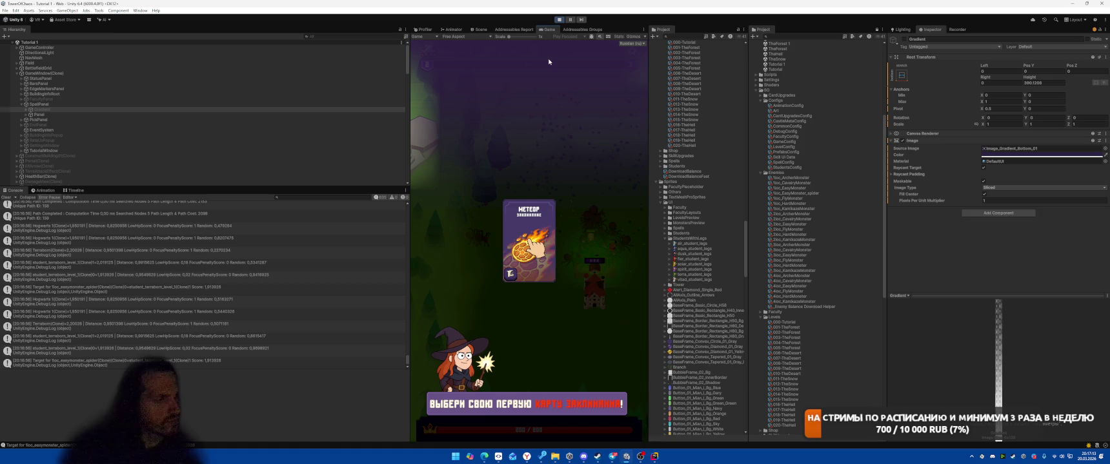
# - Toggle PickPanel off and on, select its OverlayImage child, and ping its source sprite
pyautogui.click(98, 120)
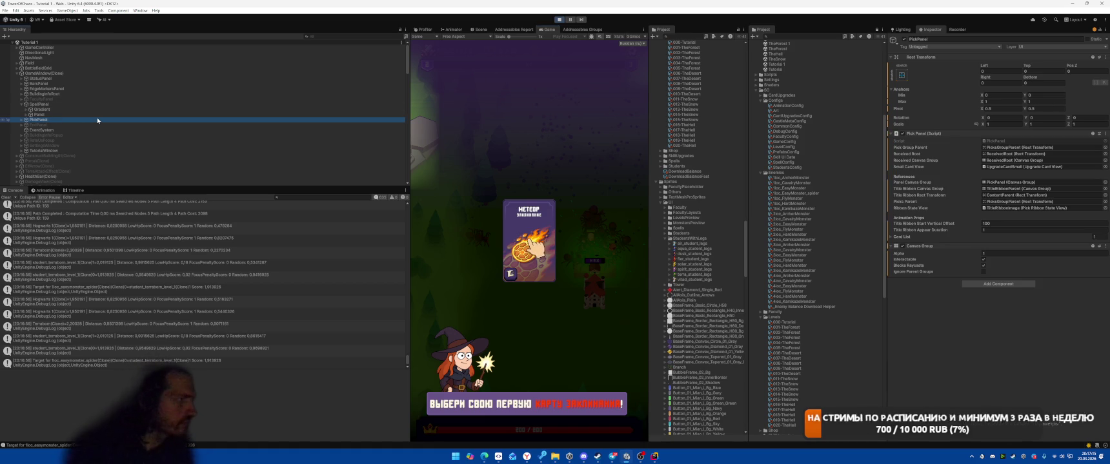
pyautogui.hotkey('alt', 'shift', 'a')
pyautogui.hotkey('alt', 'shift', 'a')
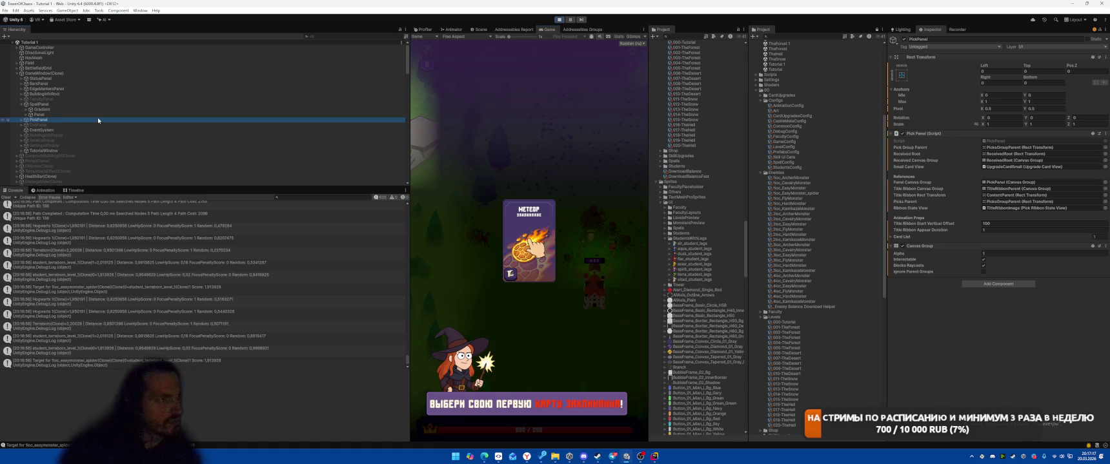
pyautogui.hotkey('alt', 'shift', 'a')
pyautogui.hotkey('alt', 'shift', 'a')
pyautogui.press('Right')
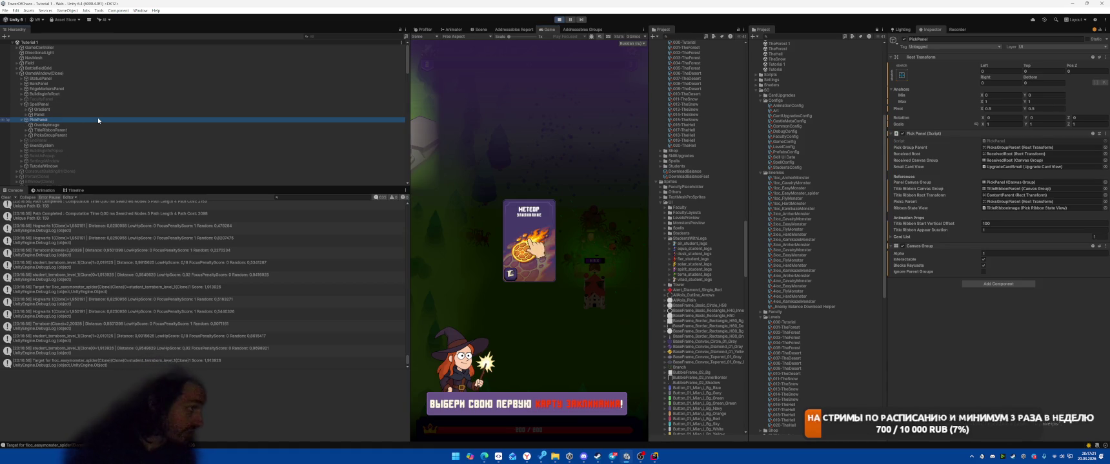
pyautogui.press('Down')
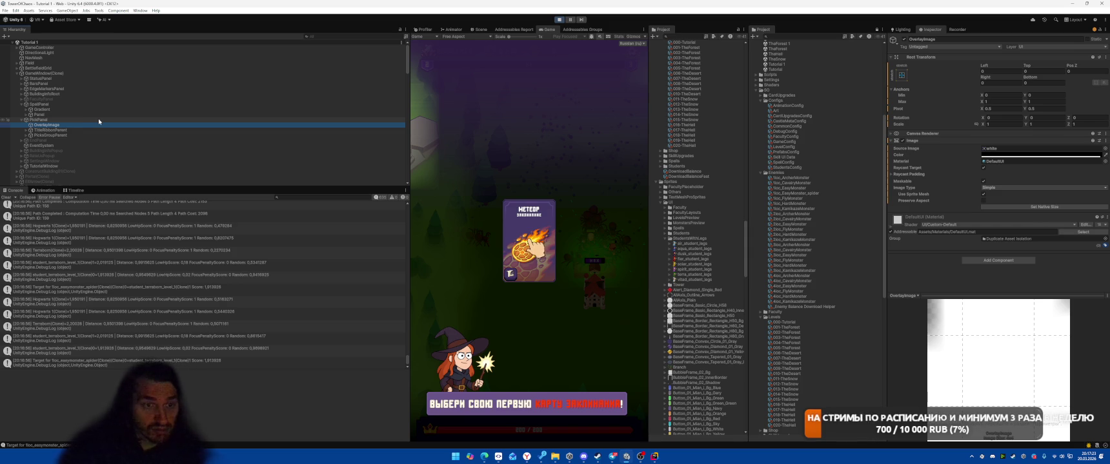
pyautogui.click(984, 150)
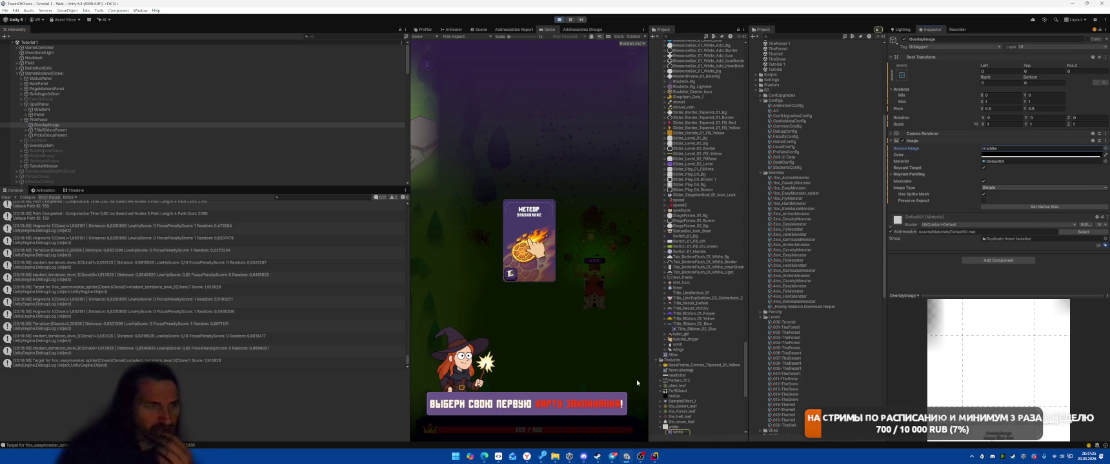
# - Check the white texture's Wrap Mode options, then disable the OverlayImage object
pyautogui.click(676, 428)
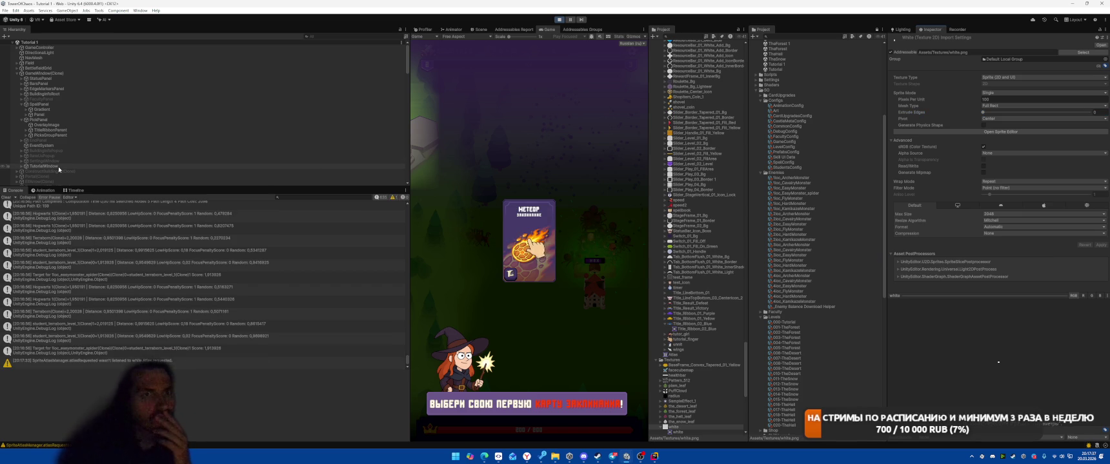
pyautogui.click(997, 183)
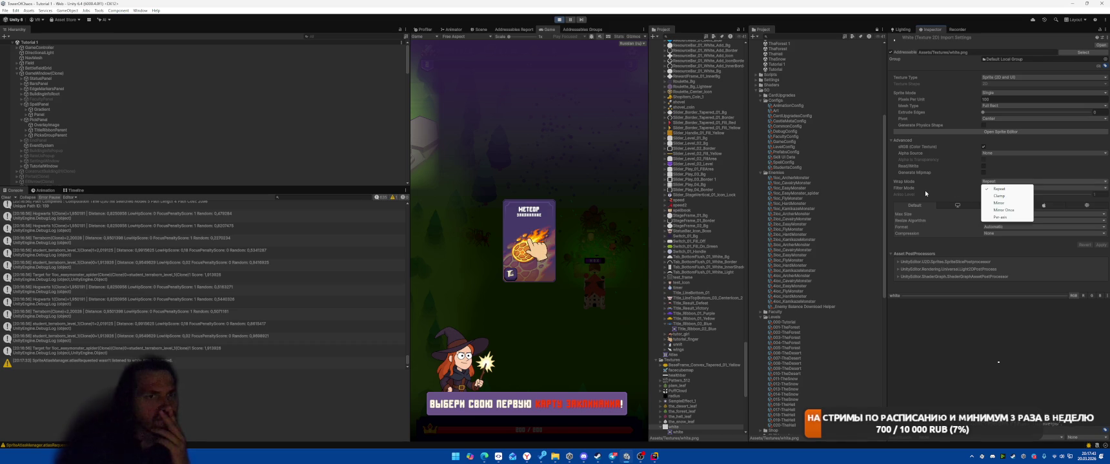
pyautogui.click(69, 125)
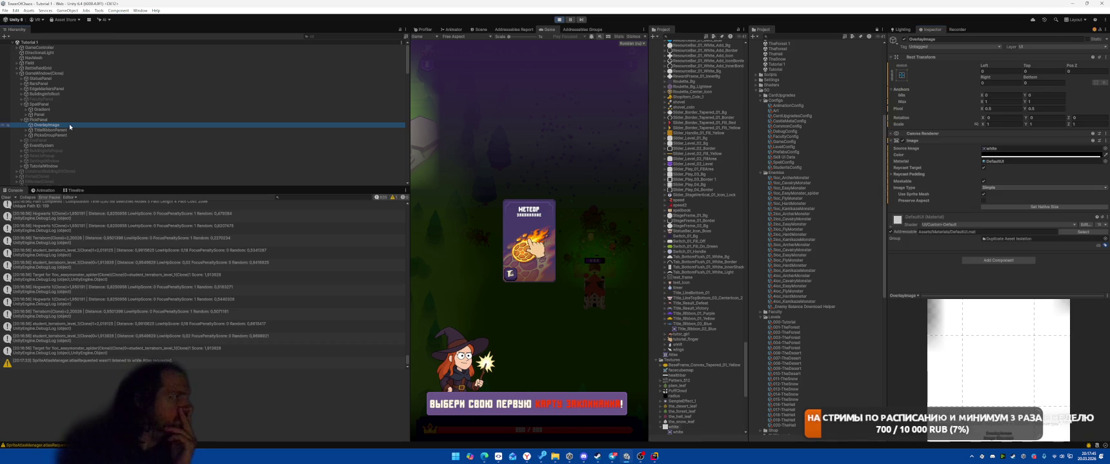
pyautogui.press('super')
pyautogui.press('super')
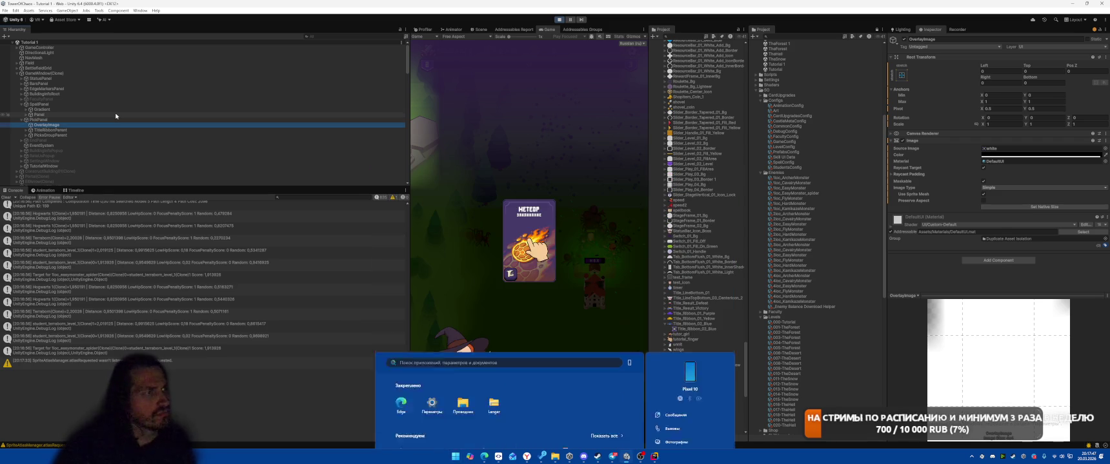
pyautogui.hotkey('alt', 'shift', 'a')
pyautogui.hotkey('alt', 'shift', 'a')
pyautogui.hotkey('alt', 'shift', 'a')
pyautogui.hotkey('alt', 'shift', 'a')
# - Enlarge the white texture's preview, then test clearing OverlayImage's Source Image and undo it
pyautogui.click(1007, 148)
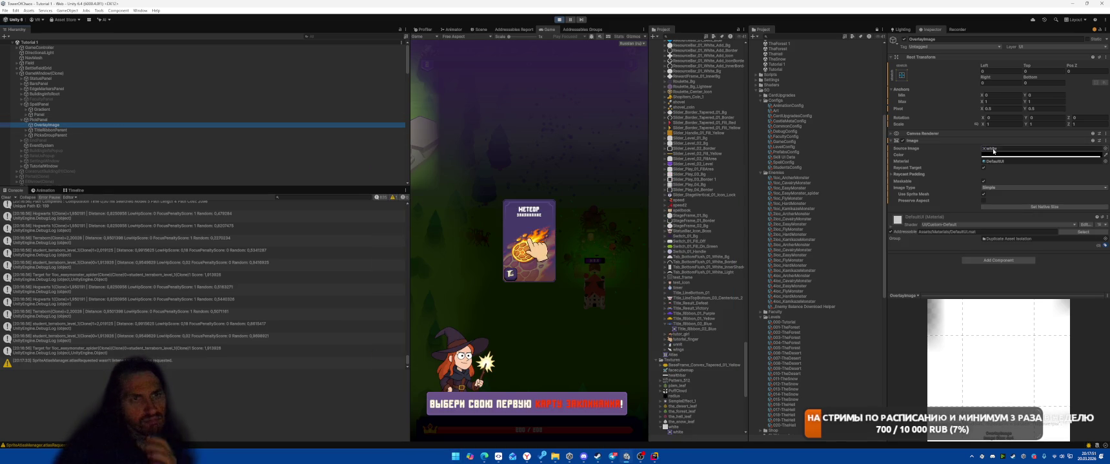
pyautogui.click(677, 369)
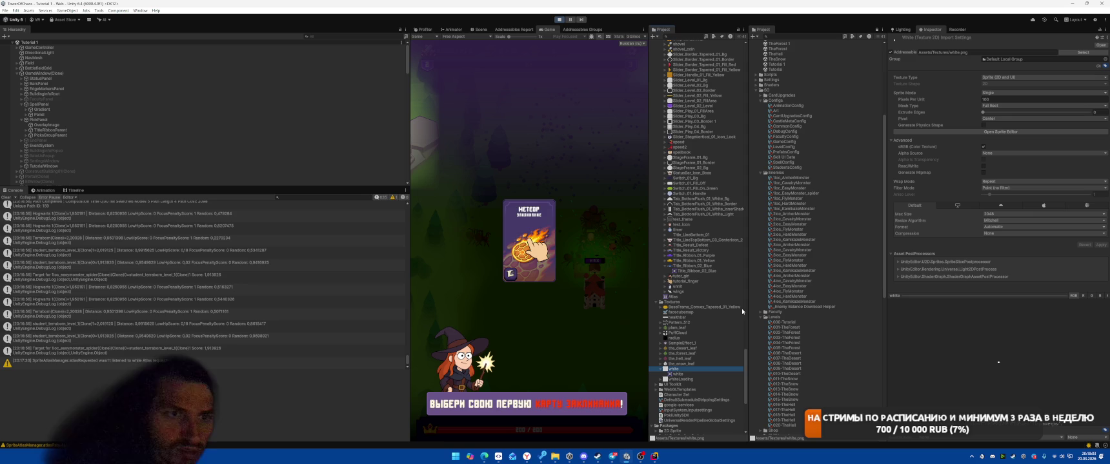
pyautogui.moveTo(977, 296)
pyautogui.mouseDown()
pyautogui.moveTo(954, 172)
pyautogui.moveTo(973, 325)
pyautogui.mouseUp()
pyautogui.click(68, 124)
pyautogui.click(1018, 150)
pyautogui.press('Delete')
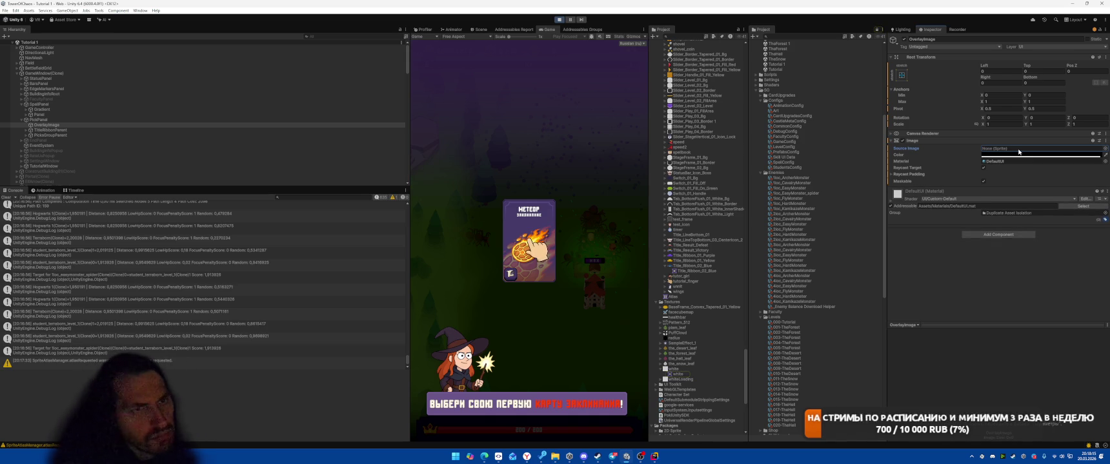
pyautogui.hotkey('ctrl', 'z')
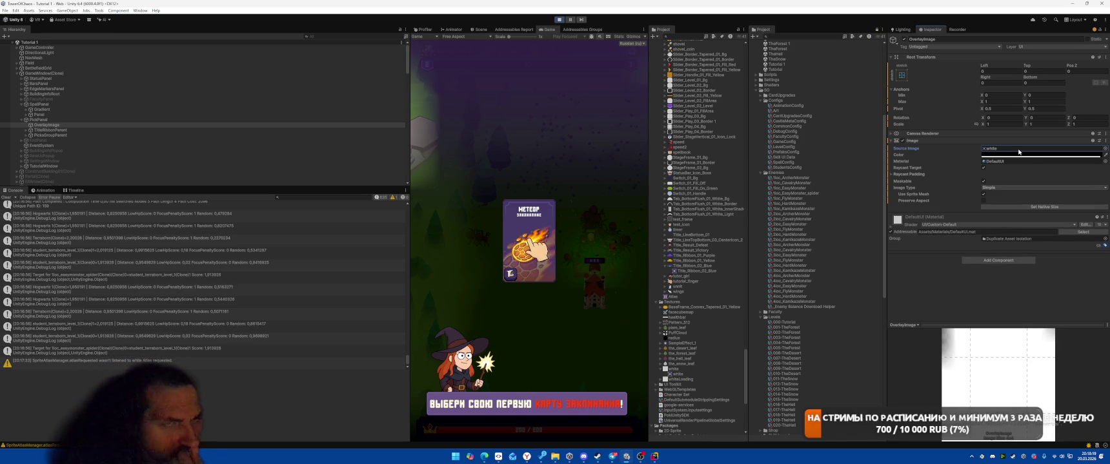
# - Show the white texture file in File Explorer
pyautogui.click(674, 369)
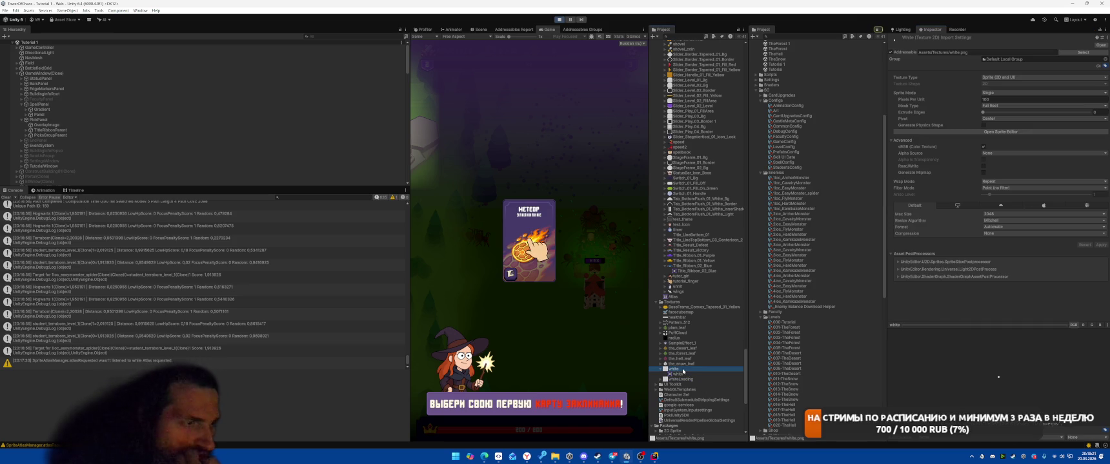
pyautogui.rightClick(685, 369)
pyautogui.click(723, 180)
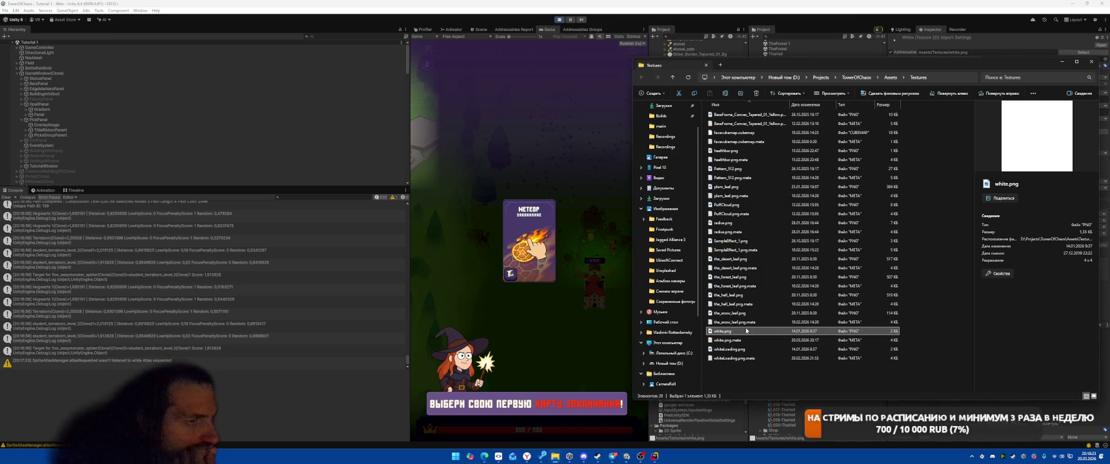
# - Preview white.png in the image viewer, then launch GIMP from Windows search
pyautogui.doubleClick(717, 331)
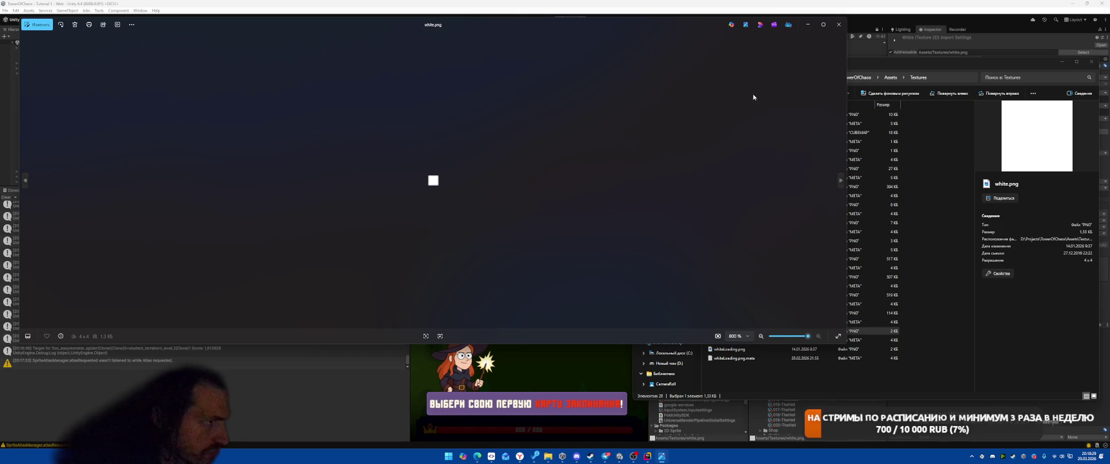
pyautogui.press('Escape')
pyautogui.press('super')
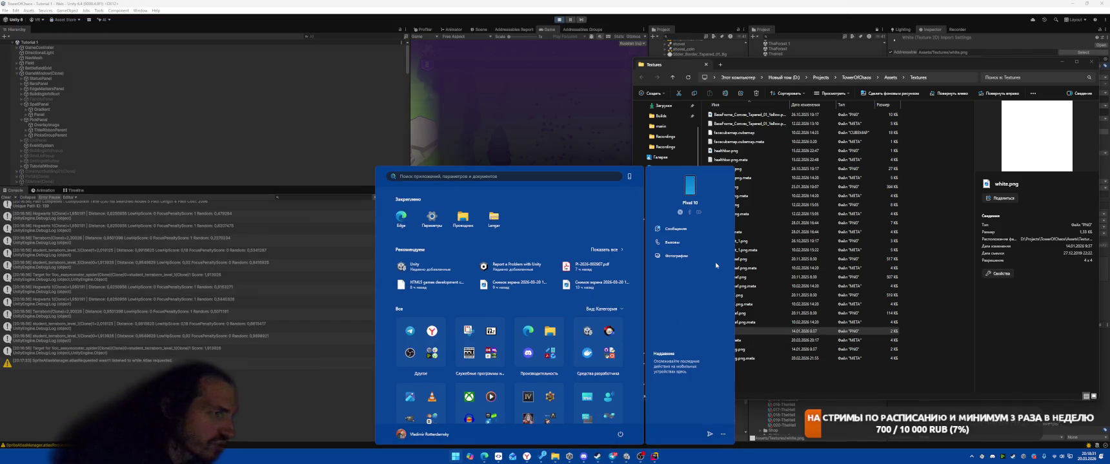
pyautogui.write('p')
pyautogui.press('Escape')
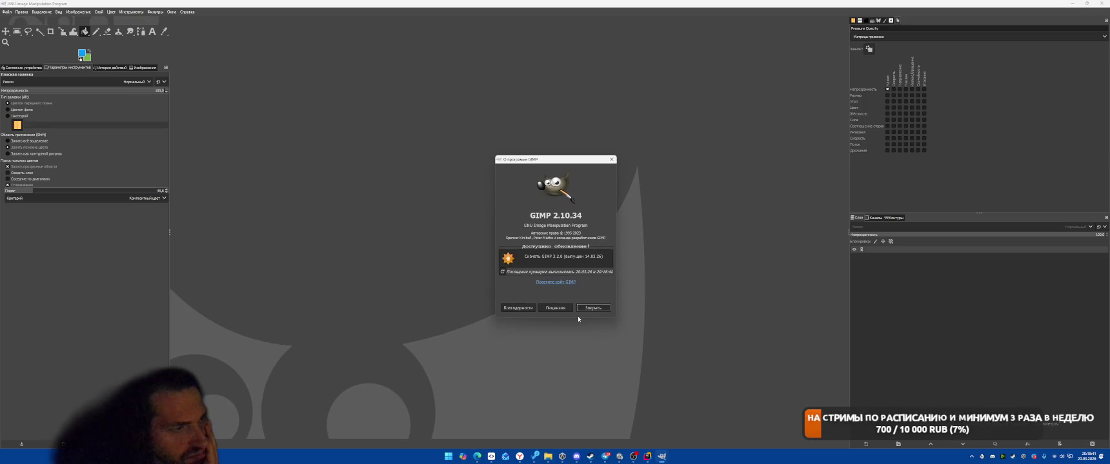
# - Dismiss GIMP's update notice and bring the Textures folder window back to the front
pyautogui.click(592, 308)
pyautogui.moveTo(530, 462)
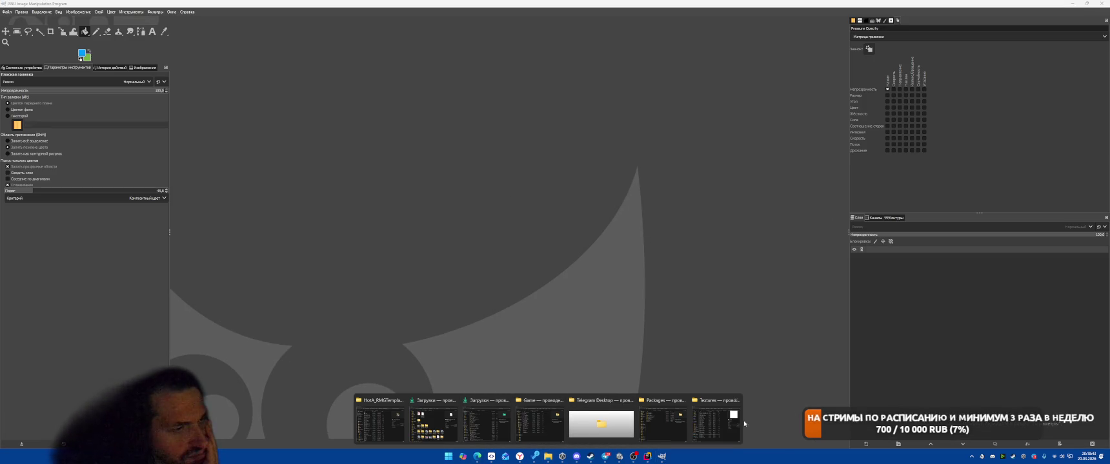
pyautogui.click(714, 424)
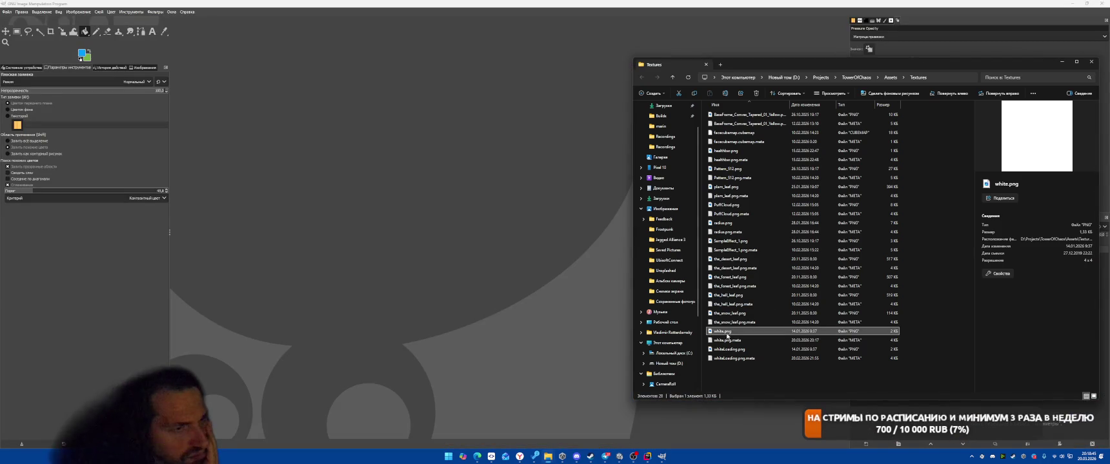
# - Open white.png in GIMP and look over the foreground colour and canvas menu
pyautogui.moveTo(484, 188); pyautogui.dragTo(486, 189)
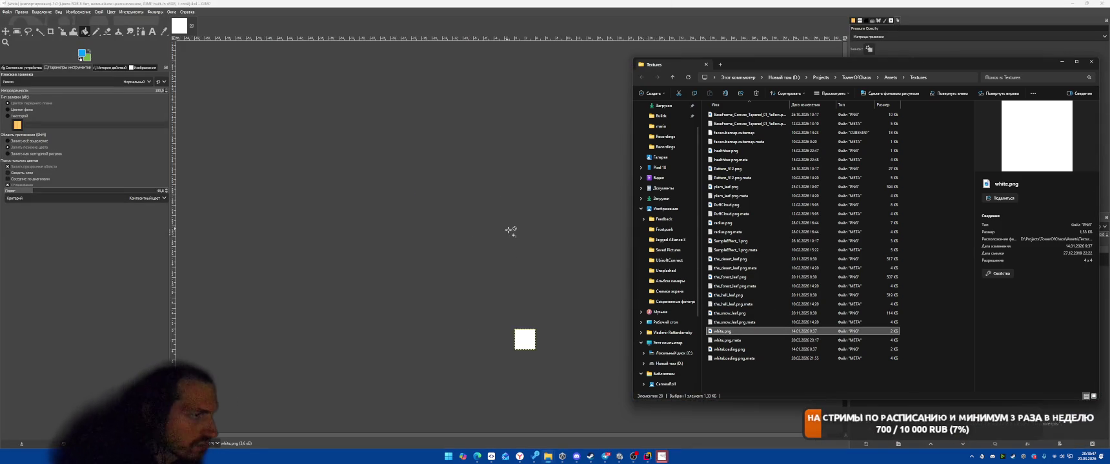
pyautogui.click(1061, 62)
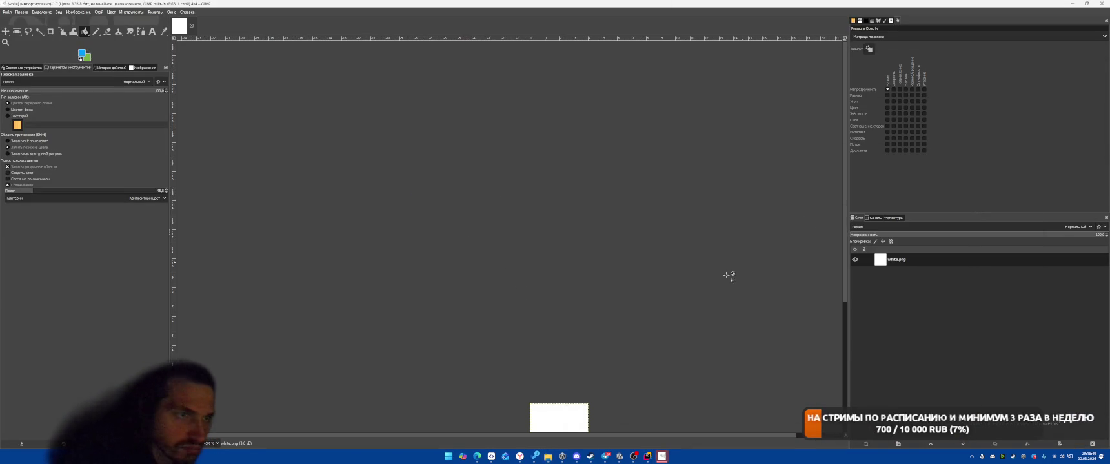
pyautogui.scroll(1, 643, 280)
pyautogui.scroll(1, 643, 280)
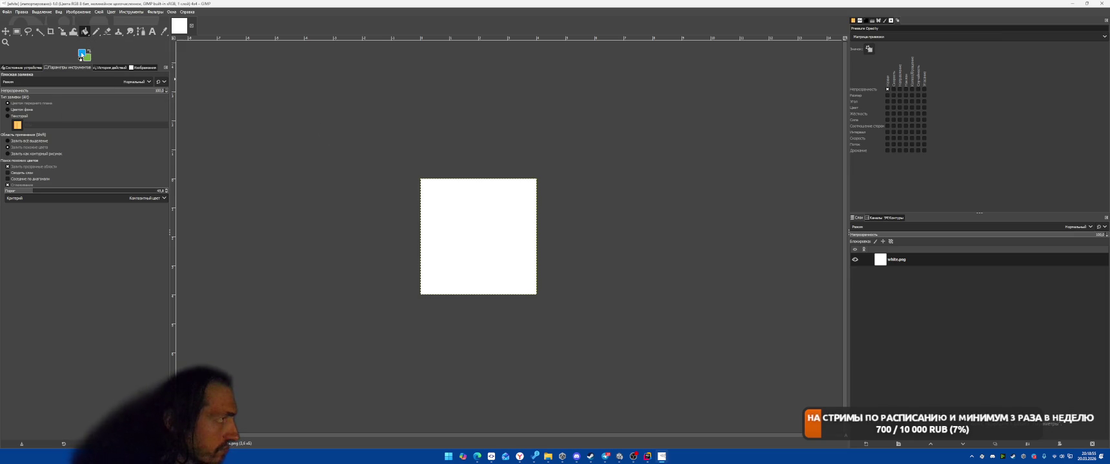
pyautogui.click(81, 57)
pyautogui.click(178, 193)
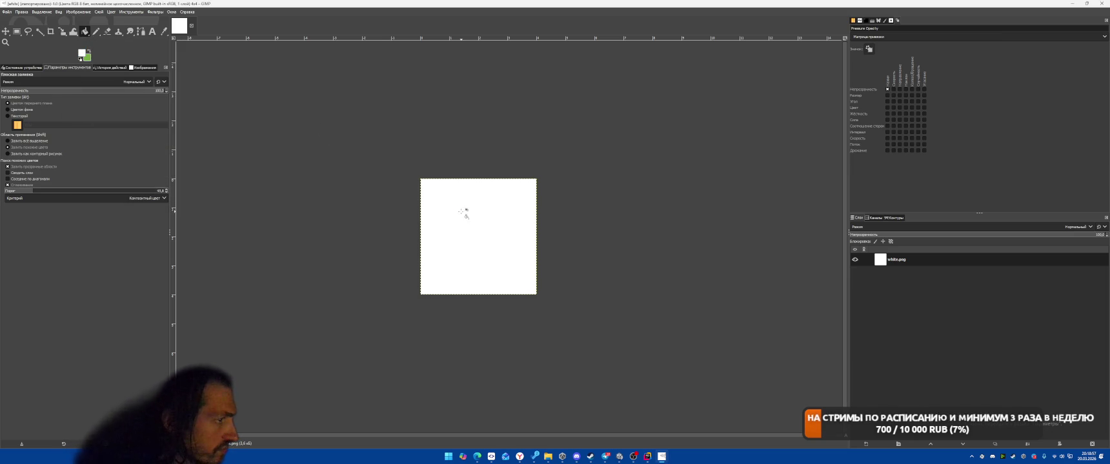
pyautogui.rightClick(461, 209)
pyautogui.click(141, 63)
# - Test filling the image green then white, and undo an accidental layer deletion
pyautogui.click(413, 194)
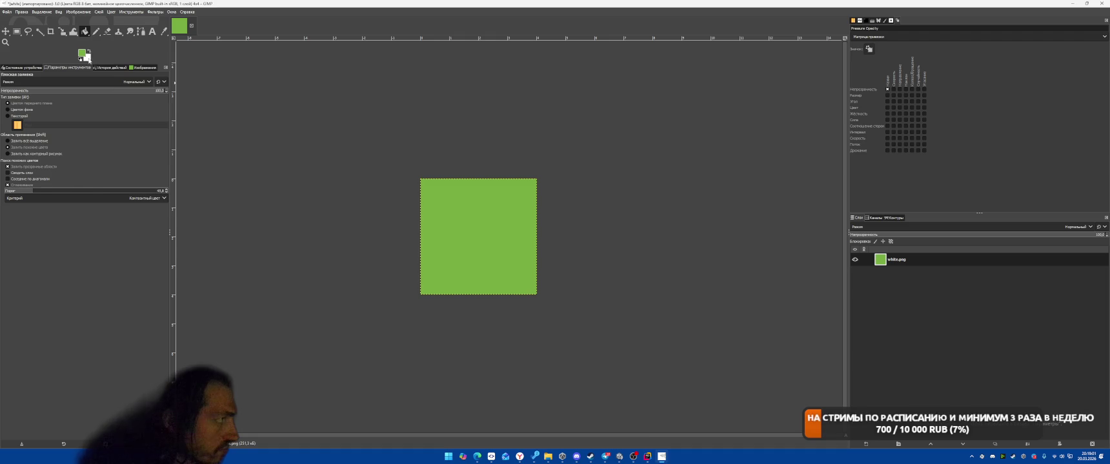
pyautogui.click(89, 58)
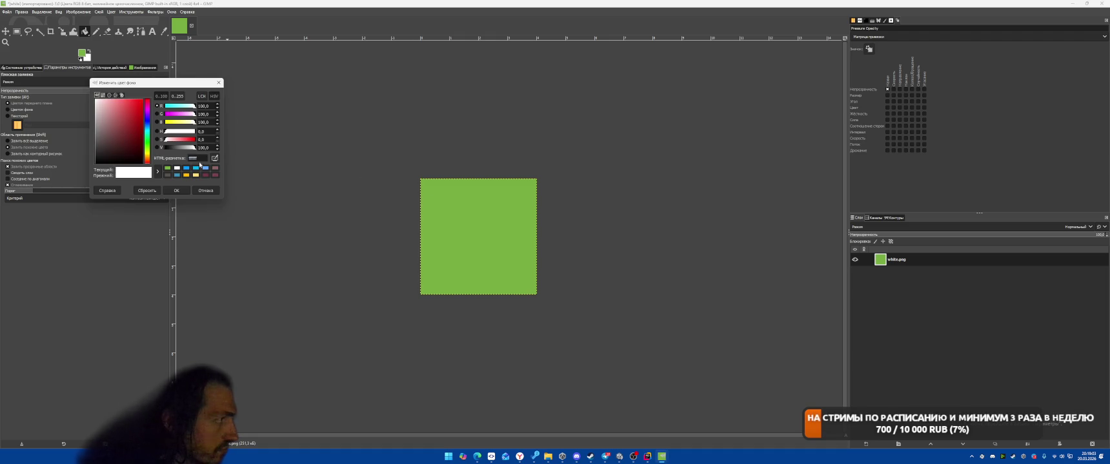
pyautogui.click(207, 191)
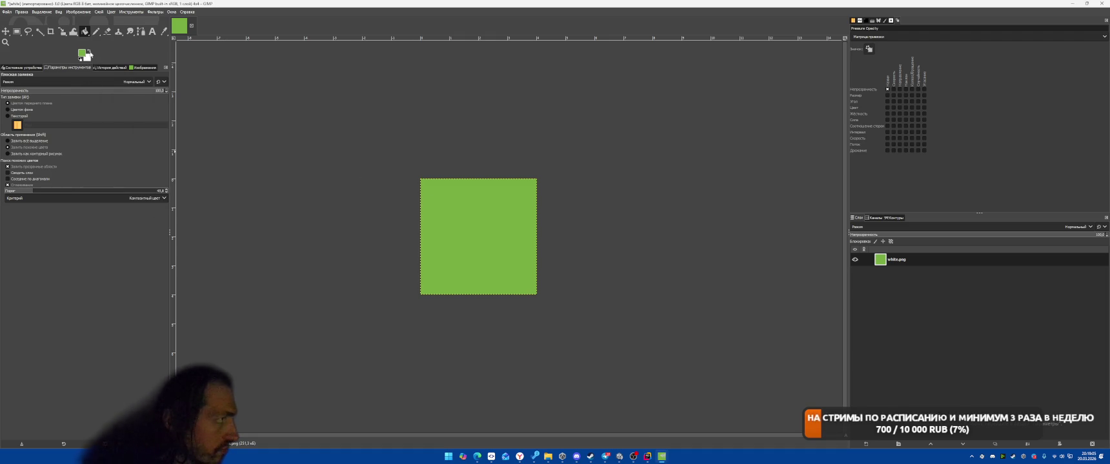
pyautogui.click(451, 229)
pyautogui.rightClick(908, 264)
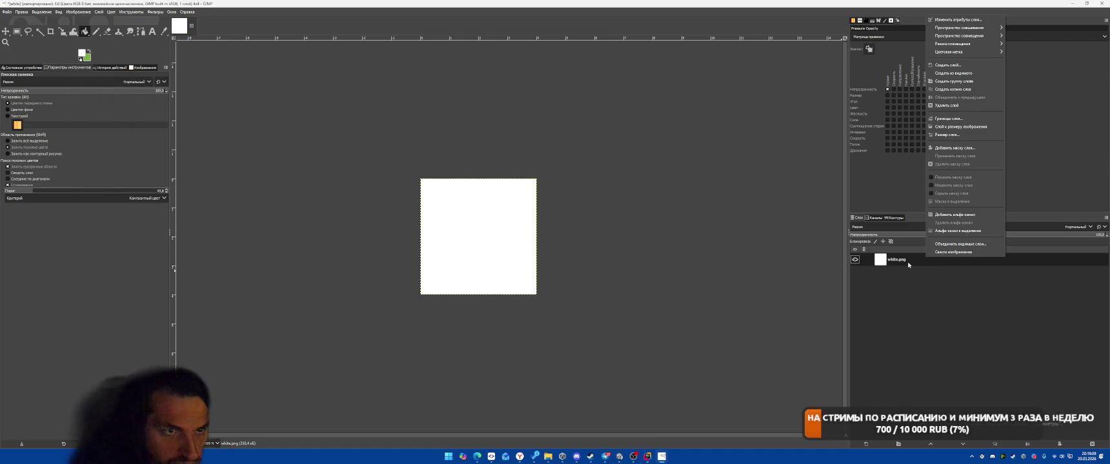
pyautogui.click(962, 106)
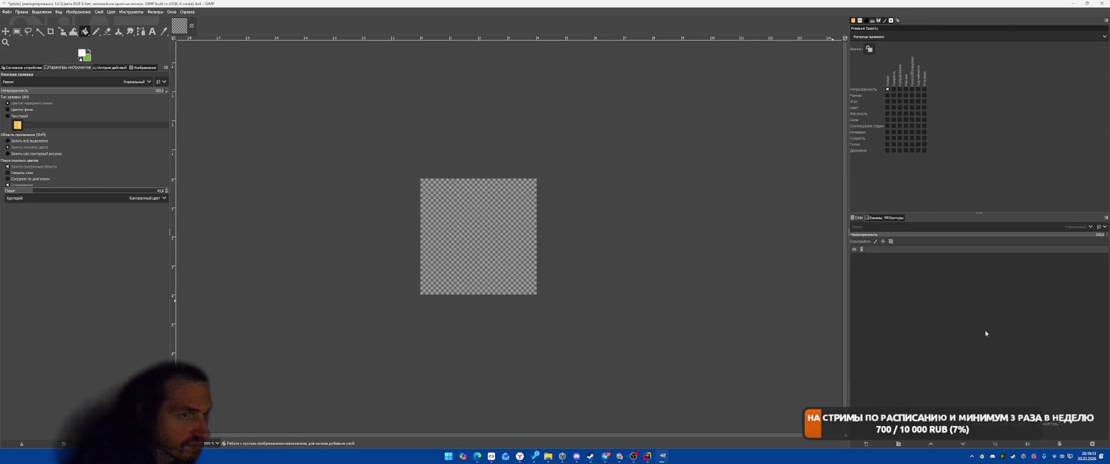
pyautogui.hotkey('ctrl', 'z')
# - Export the image over the original file with File > Overwrite white.png
pyautogui.hotkey('ctrl', 's')
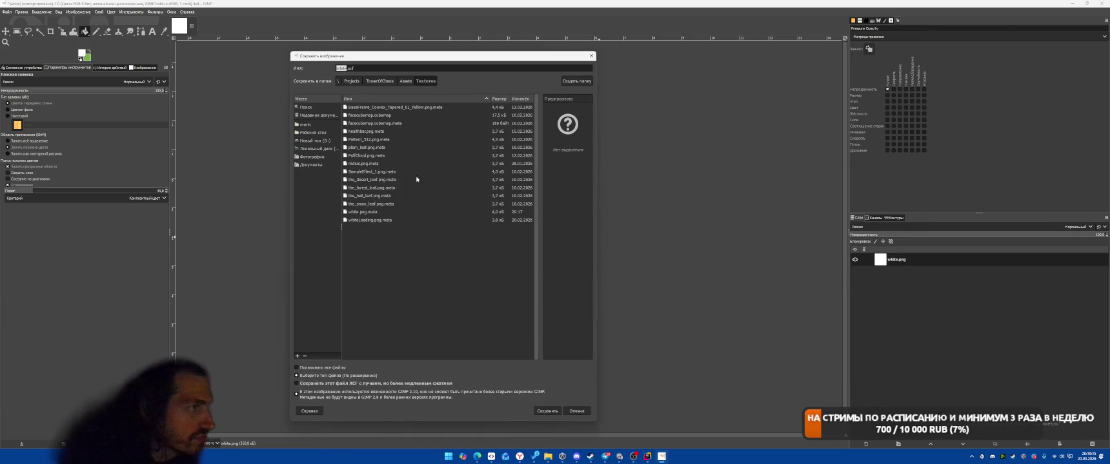
pyautogui.press('Escape')
pyautogui.click(7, 11)
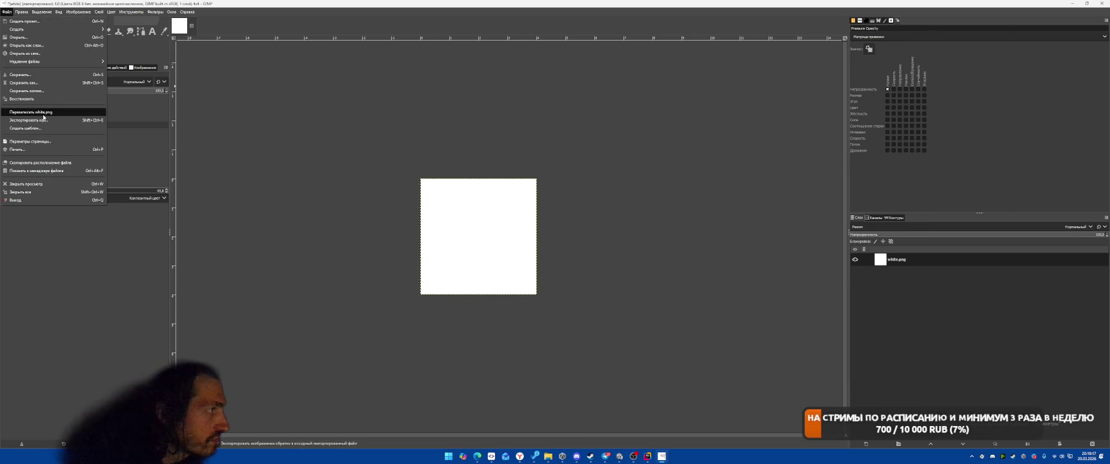
pyautogui.click(32, 112)
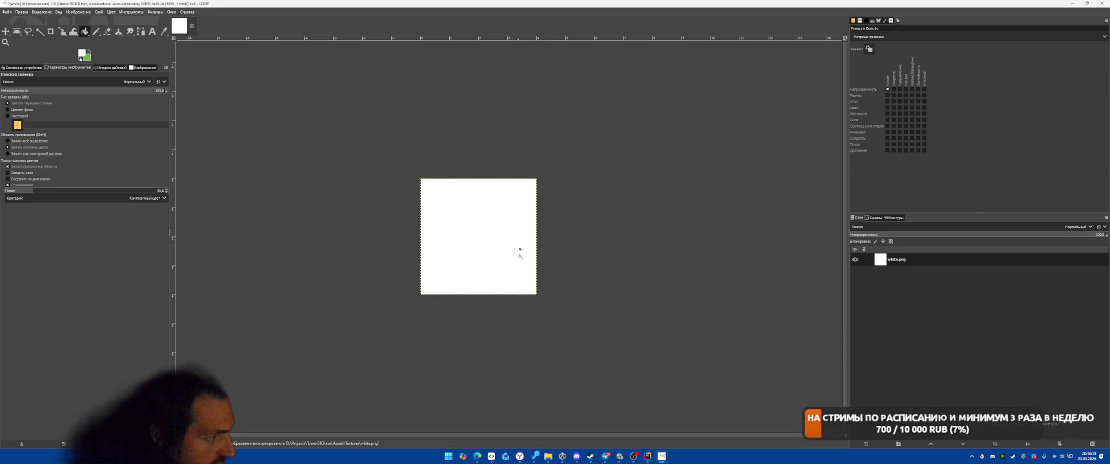
pyautogui.hotkey('alt', 'Tab')
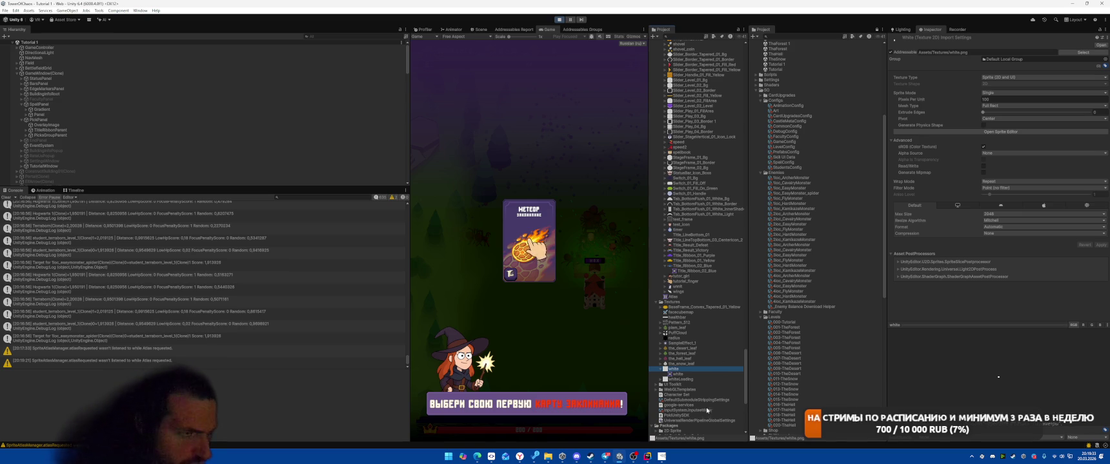
# - Apply the Atlas sprite atlas so it repacks with the new white texture, then stop playing
pyautogui.click(675, 296)
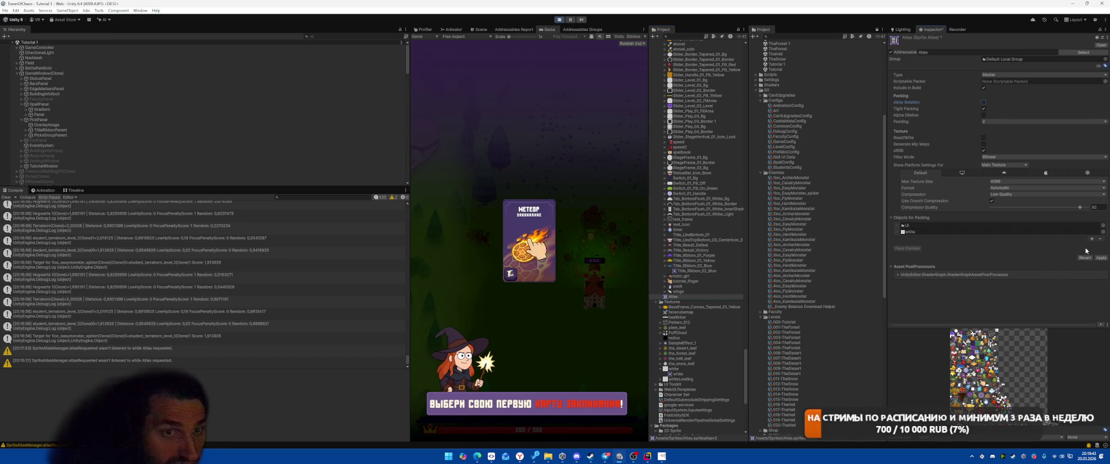
pyautogui.click(1100, 257)
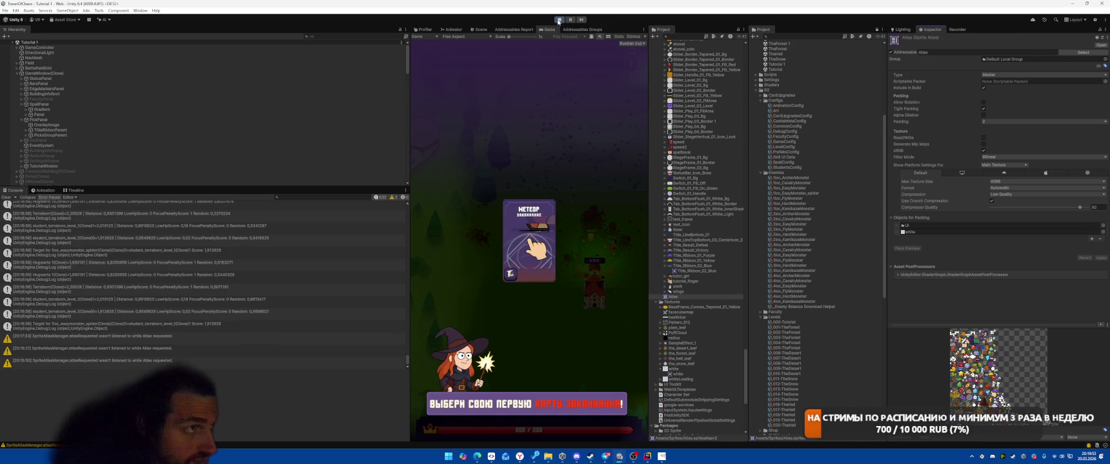
pyautogui.click(559, 20)
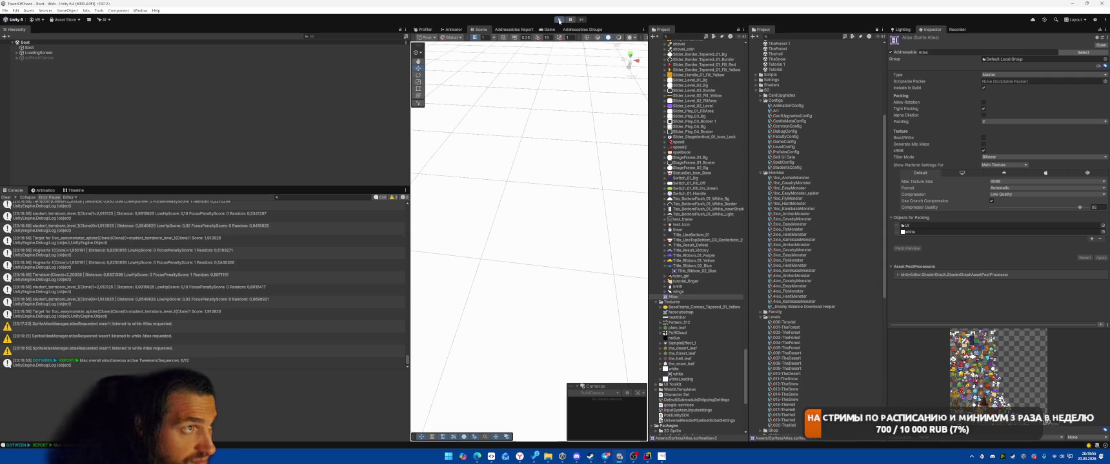
# - Replay the tutorial, place the building card on the board slot, orbit the Scene view, then stop
pyautogui.click(558, 20)
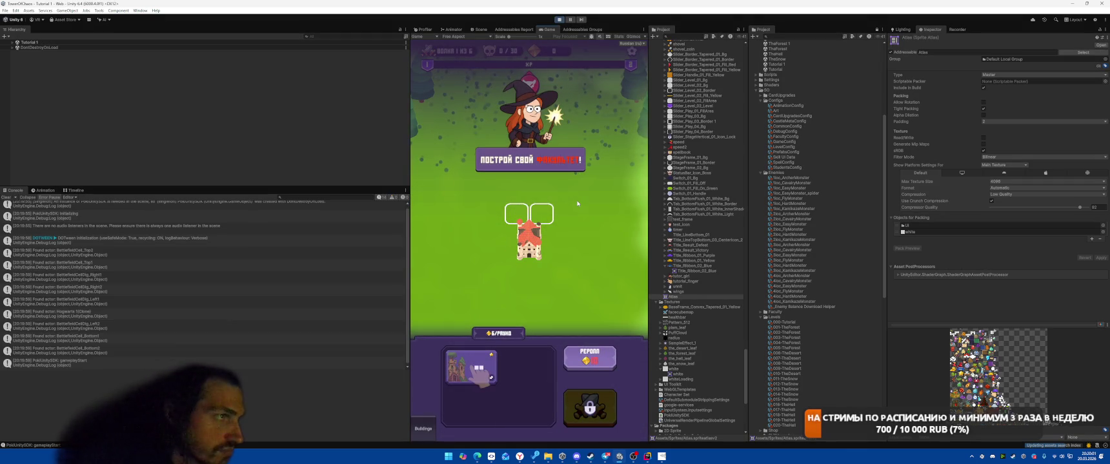
pyautogui.moveTo(471, 368); pyautogui.dragTo(529, 223)
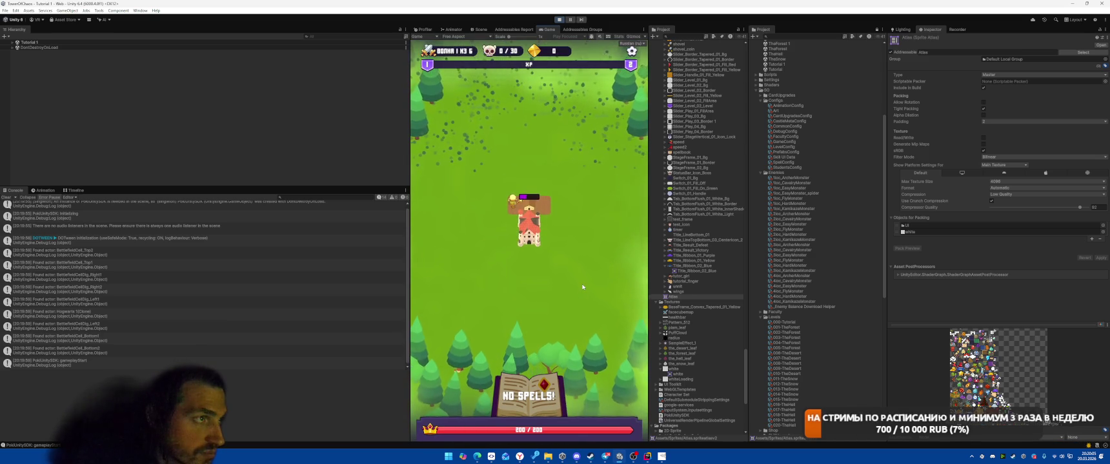
pyautogui.click(481, 29)
pyautogui.moveTo(554, 119)
pyautogui.mouseDown()
pyautogui.moveTo(586, 27)
pyautogui.moveTo(567, 210)
pyautogui.moveTo(415, 161)
pyautogui.moveTo(327, 103)
pyautogui.moveTo(254, 107)
pyautogui.moveTo(498, 115)
pyautogui.moveTo(529, 155)
pyautogui.moveTo(536, 149)
pyautogui.mouseUp()
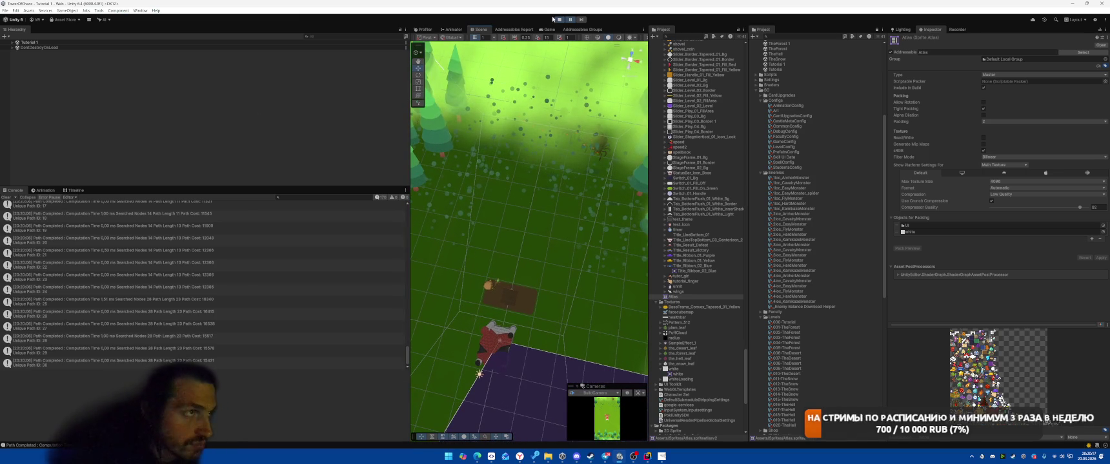
pyautogui.click(559, 19)
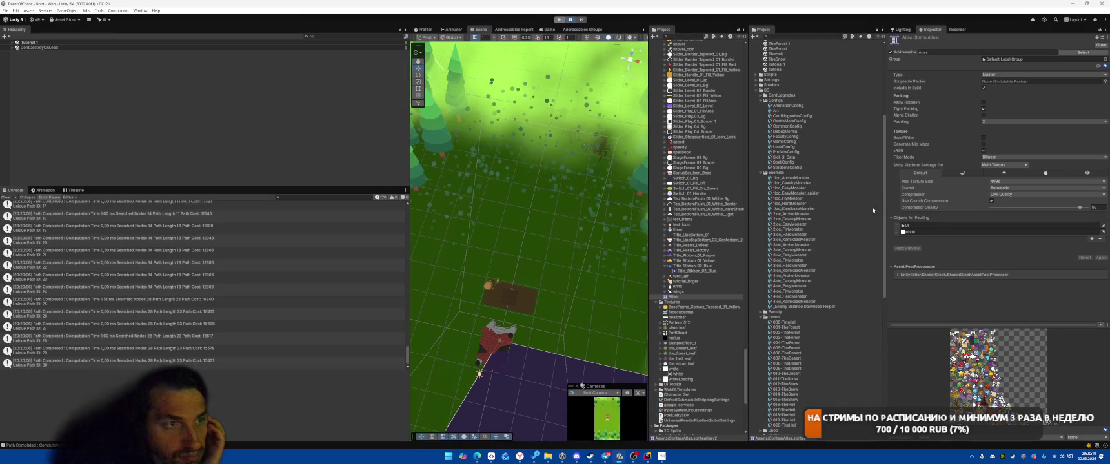
pyautogui.click(1006, 113)
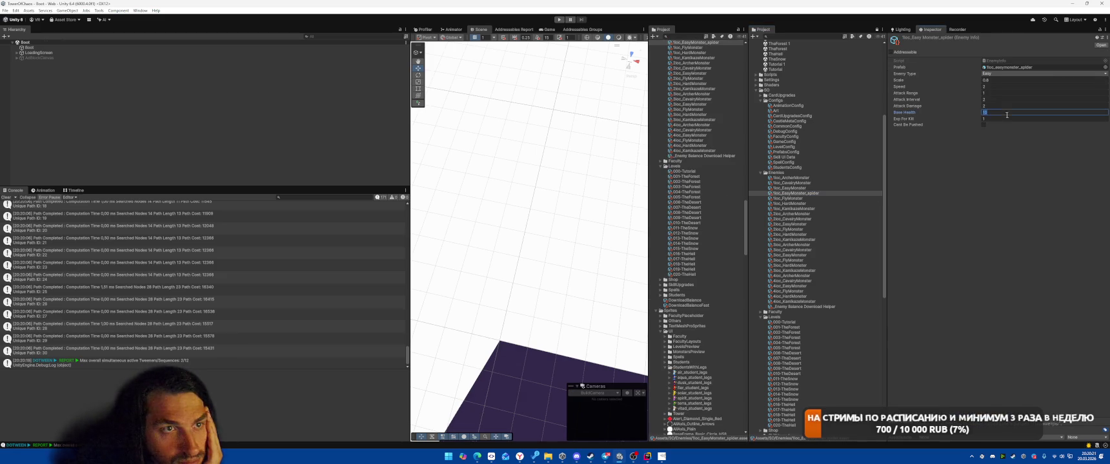
# - Set 1loc_EasyMonster_spider's Base Health to 1, start the battle wave in play, then stop
pyautogui.click(1002, 119)
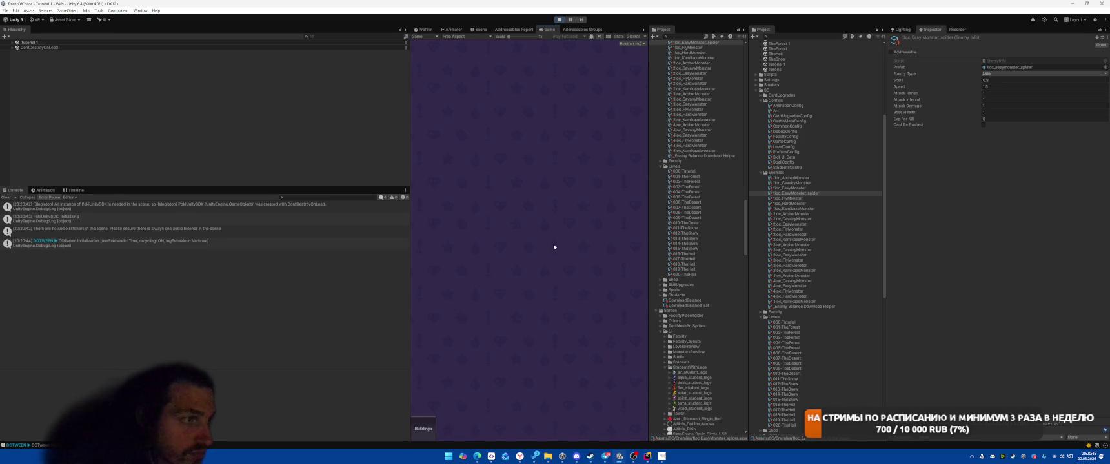
pyautogui.click(526, 218)
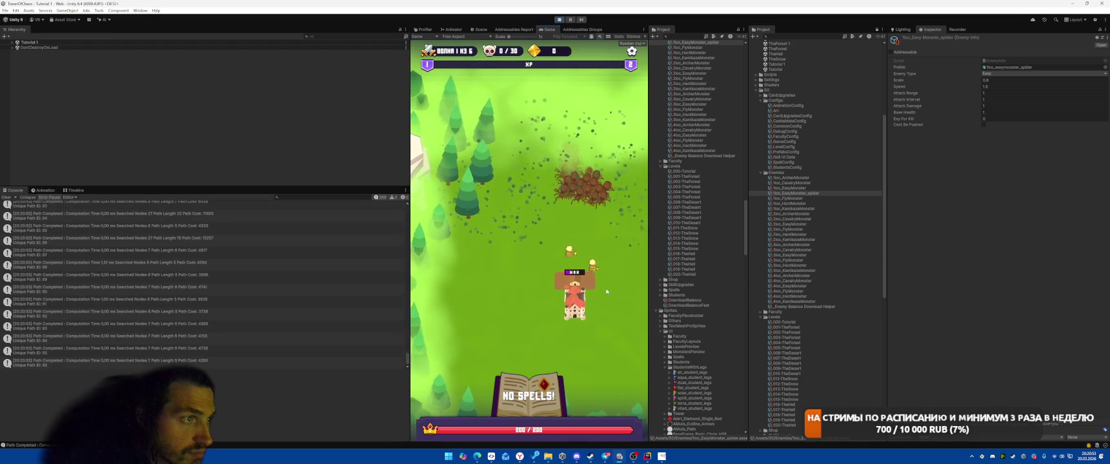
pyautogui.hotkey('ctrl', 'p')
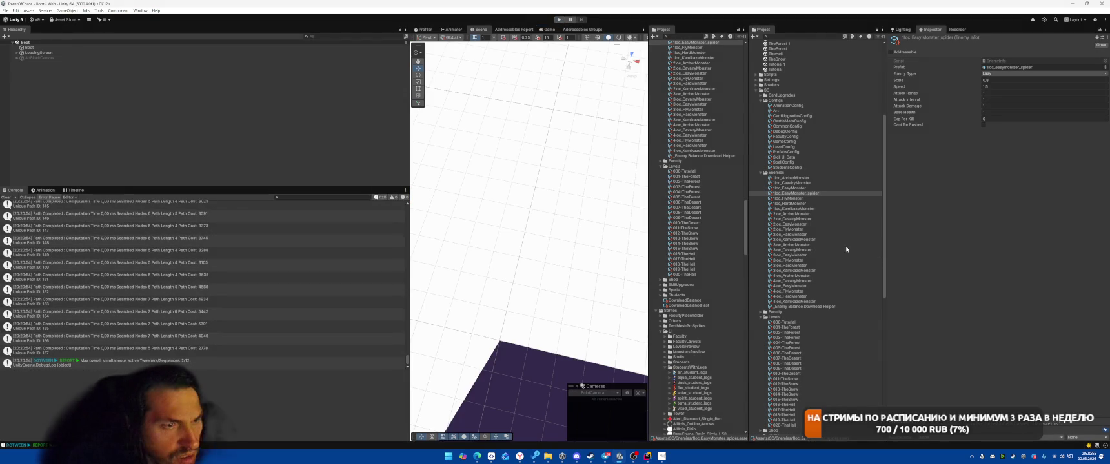
# - Set CommonConfig's formation Spacing X to 1, then play and place the building card on the tower slots
pyautogui.scroll(3, 858, 253)
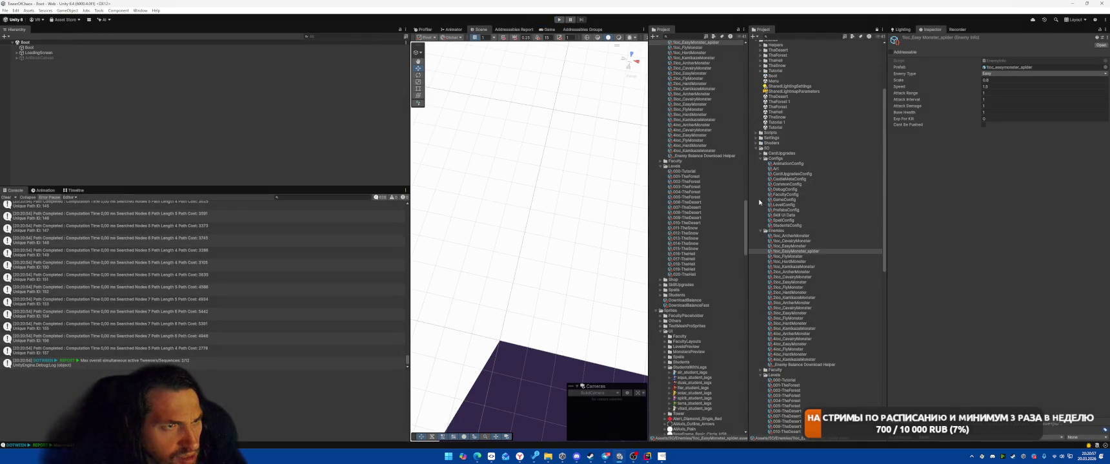
pyautogui.click(783, 185)
pyautogui.scroll(-5, 1015, 257)
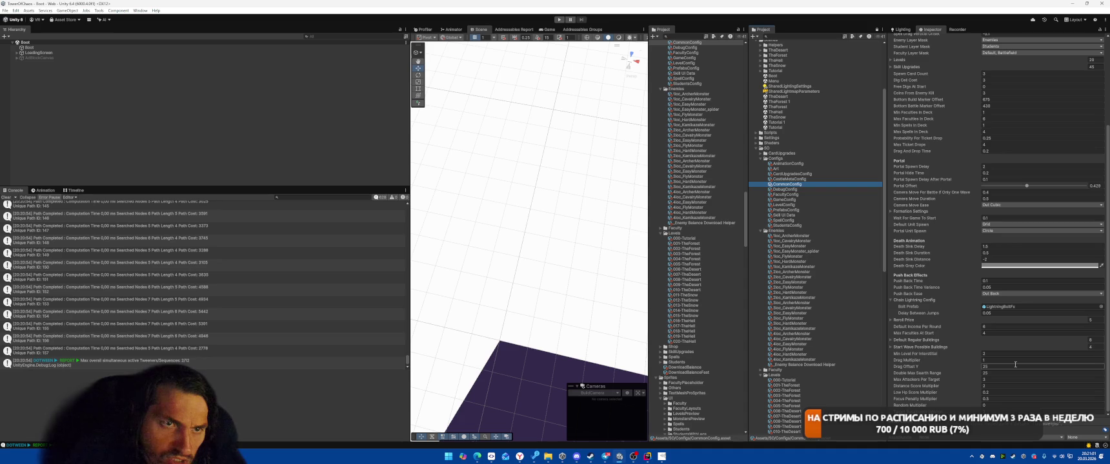
pyautogui.scroll(2, 957, 270)
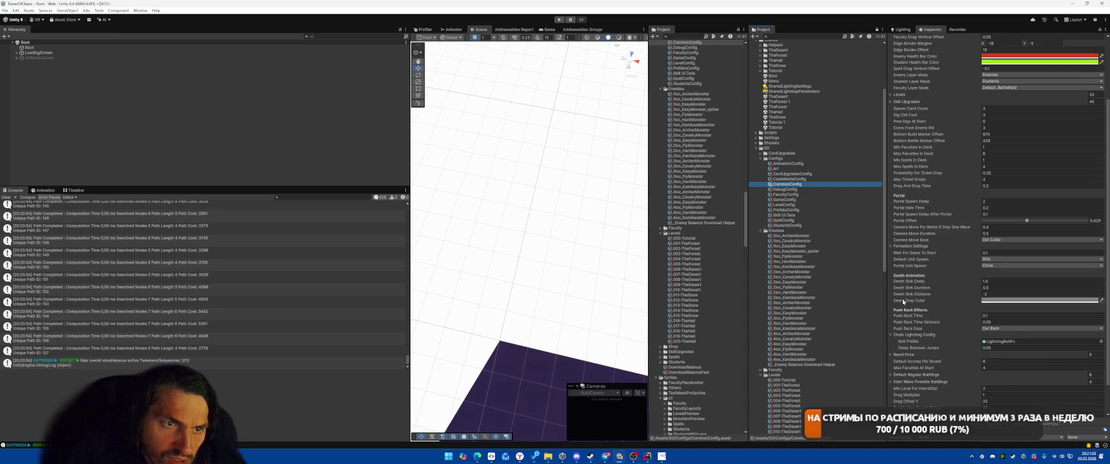
pyautogui.click(915, 247)
pyautogui.click(1018, 274)
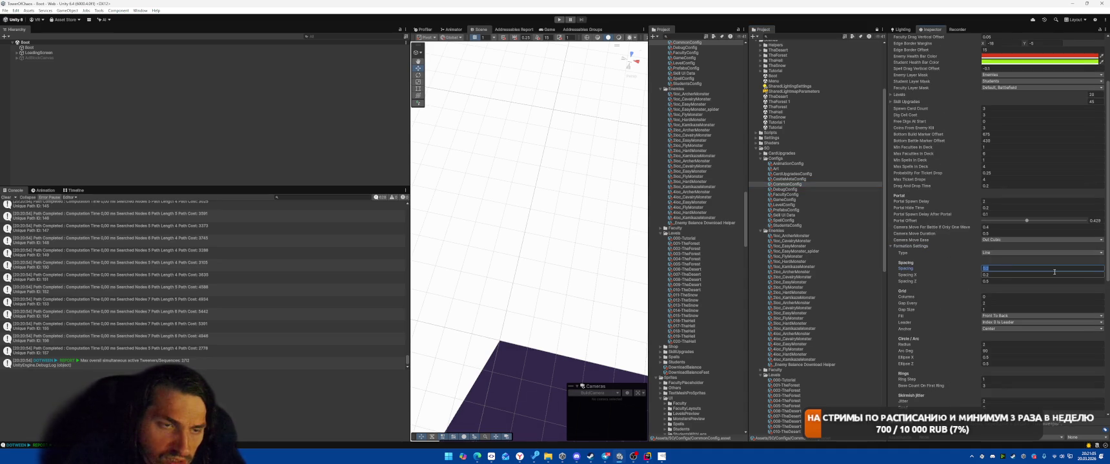
pyautogui.write('1')
pyautogui.press('Tab')
pyautogui.press('Return')
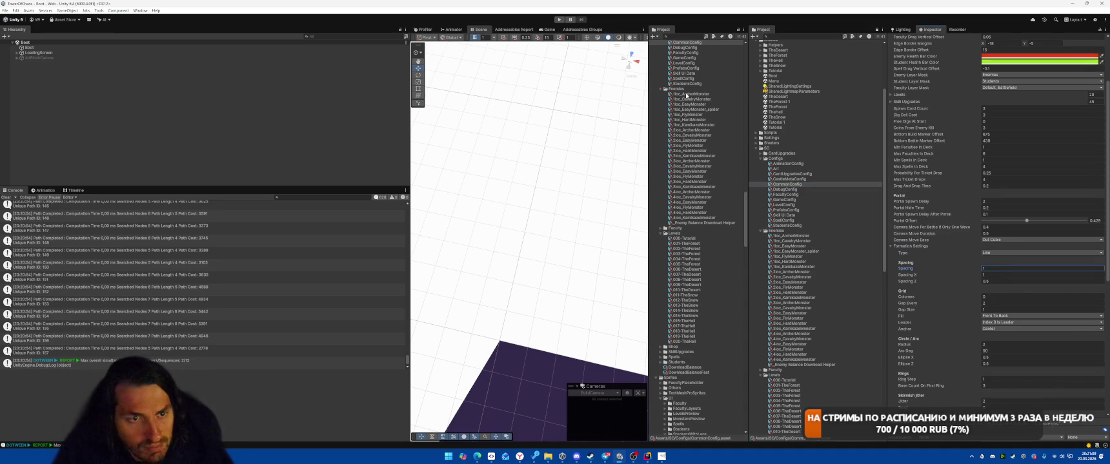
pyautogui.click(558, 19)
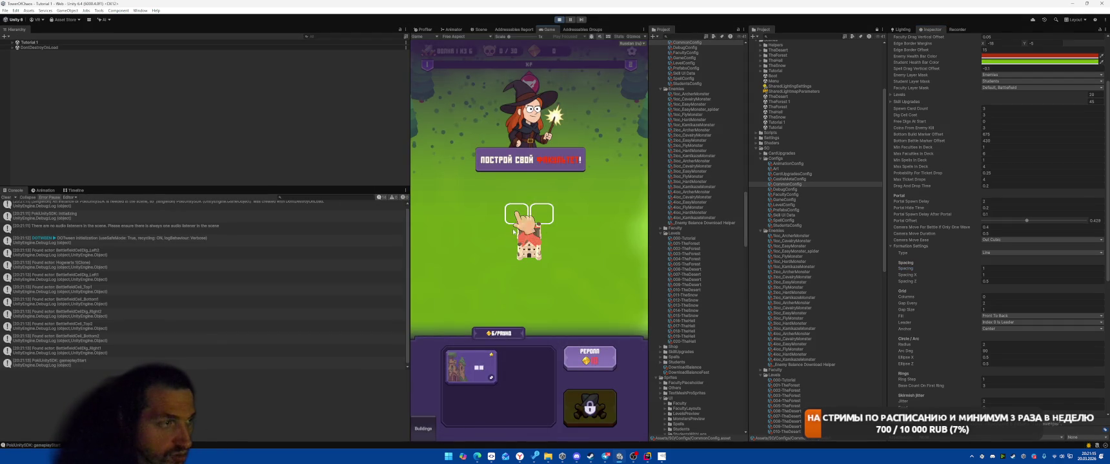
pyautogui.moveTo(471, 367); pyautogui.dragTo(516, 214)
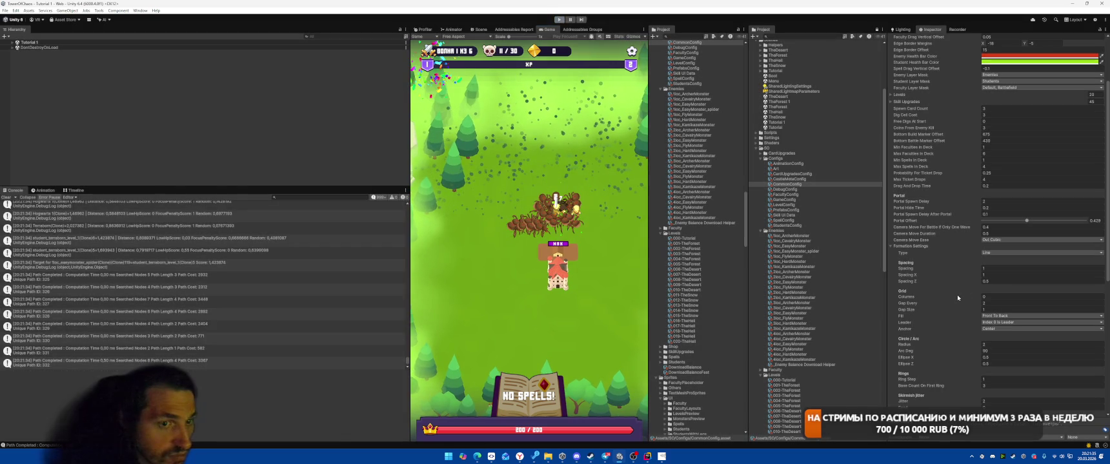
# - Change formation Spacing X to 0.5 and run a short playtest of the tutorial battle
pyautogui.hotkey('ctrl', 'p')
pyautogui.click(998, 274)
pyautogui.write('0.2')
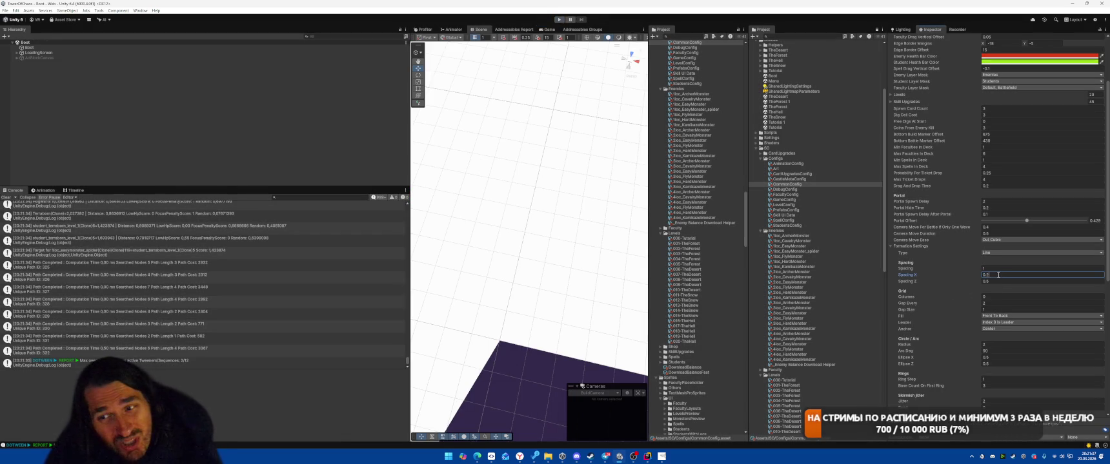
pyautogui.write('5')
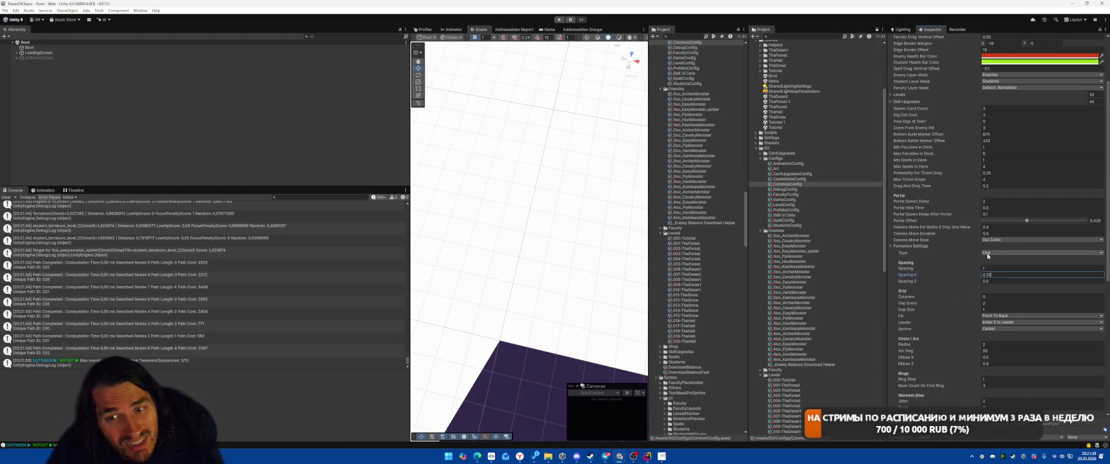
pyautogui.press('BackSpace')
pyautogui.press('BackSpace')
pyautogui.write('5')
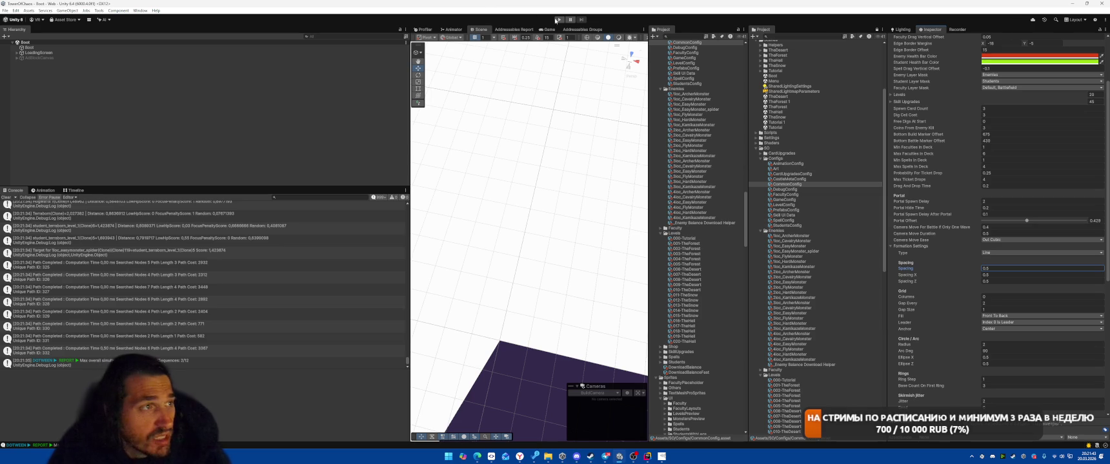
pyautogui.hotkey('ctrl', 'p')
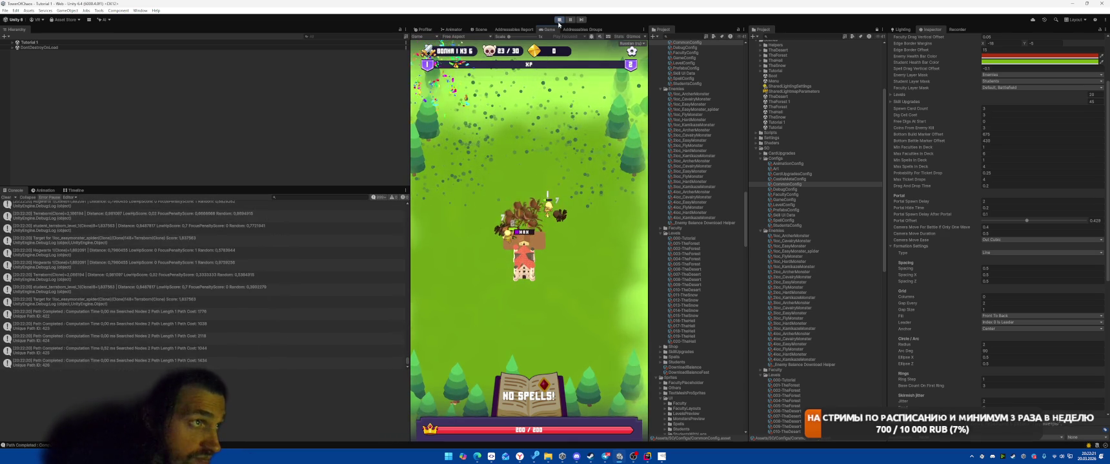
pyautogui.hotkey('ctrl', 'p')
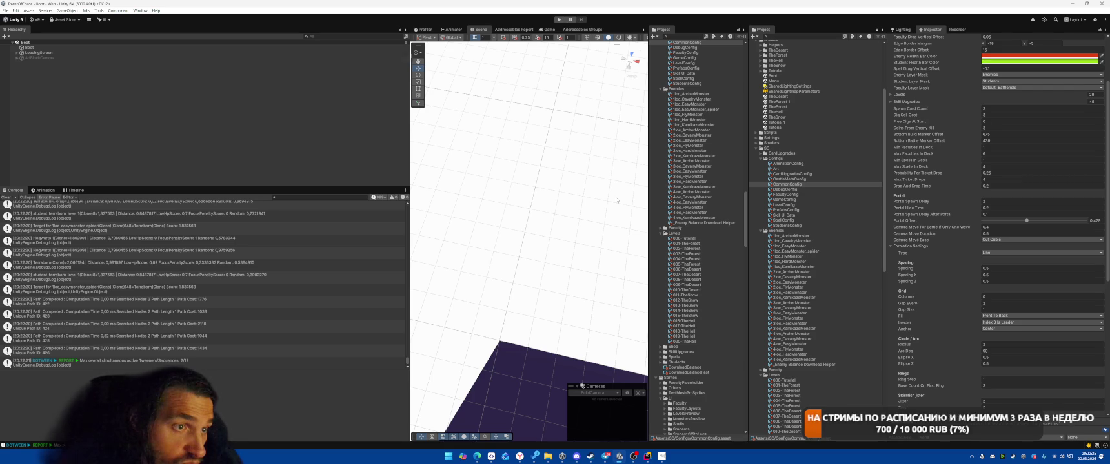
# - Select the easy spider enemy asset, then playtest the tutorial through the Meteor card pick and stop
pyautogui.click(807, 251)
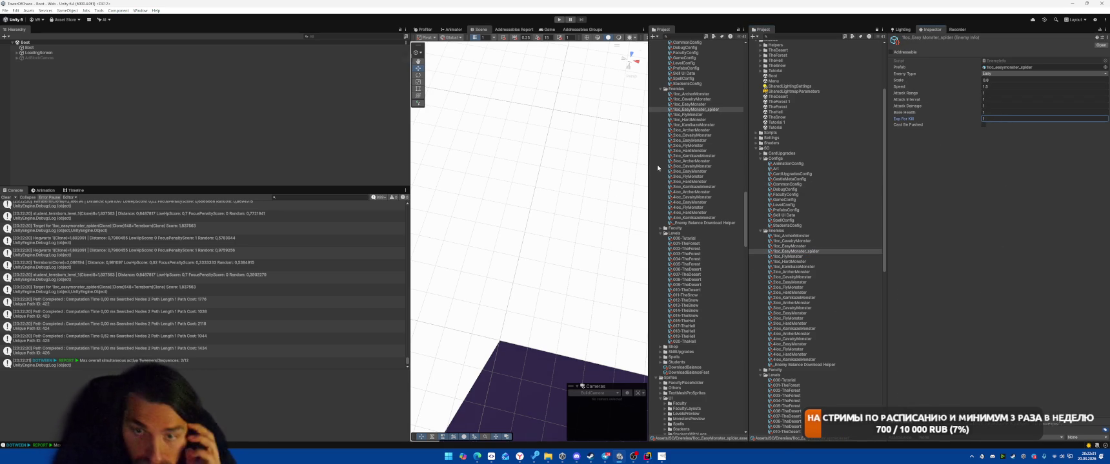
pyautogui.click(565, 20)
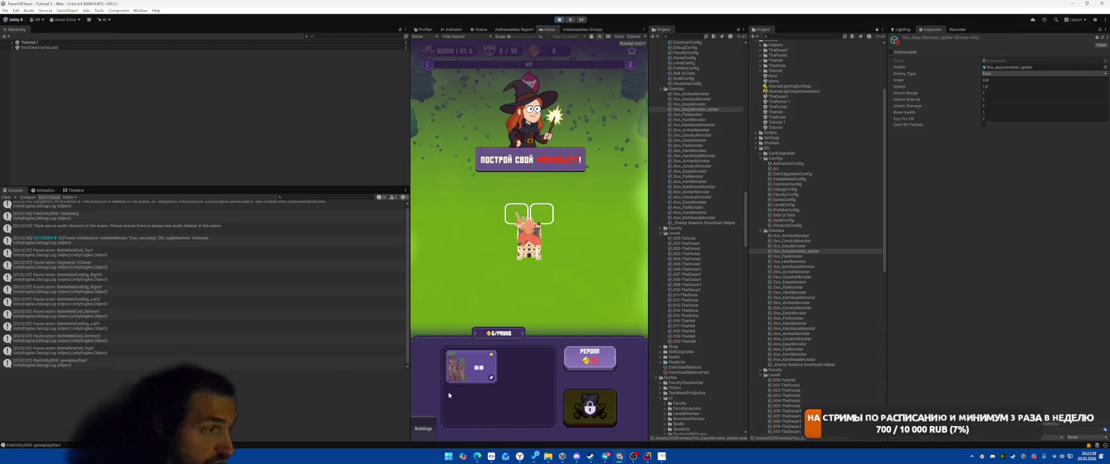
pyautogui.click(591, 412)
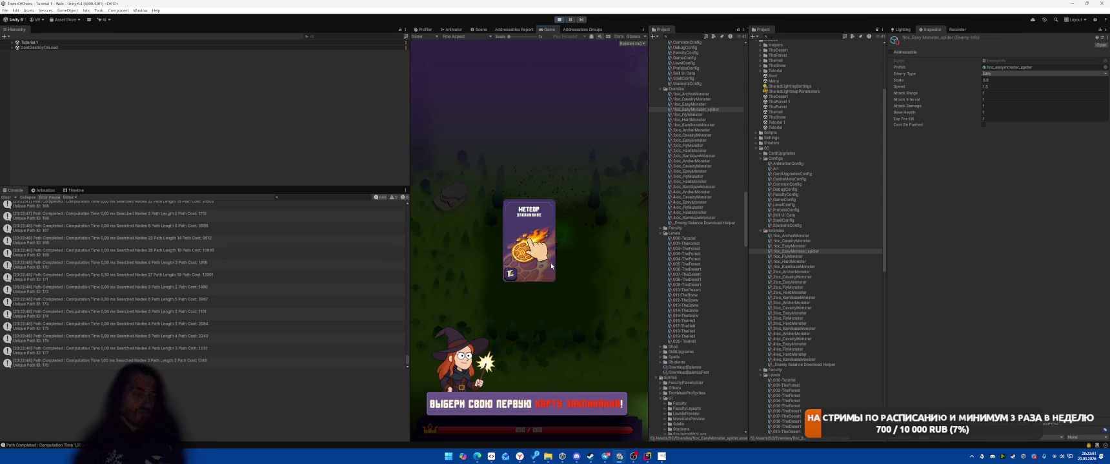
pyautogui.click(553, 265)
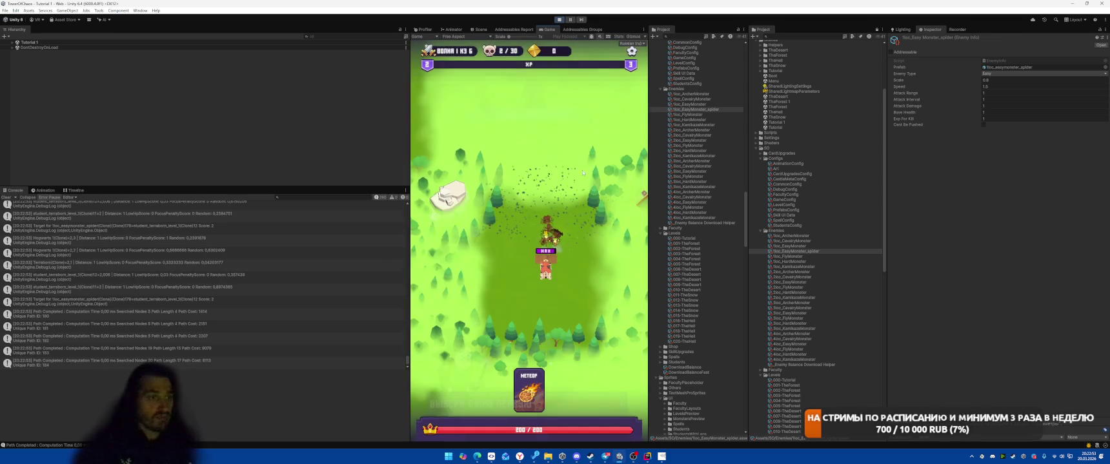
pyautogui.click(559, 20)
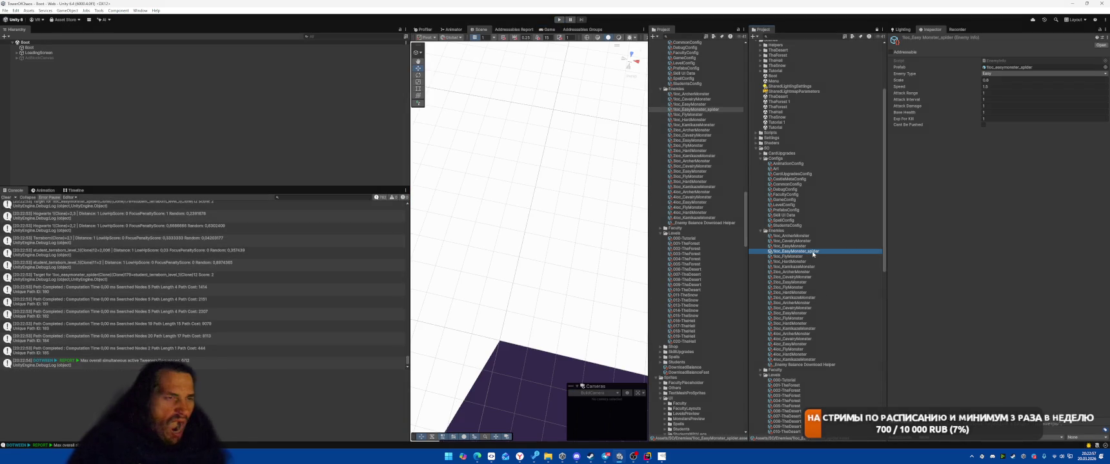
# - Open the CommonConfig settings, then the 000-Tutorial level with its first wave entry focused
pyautogui.click(814, 184)
pyautogui.scroll(-1, 1003, 335)
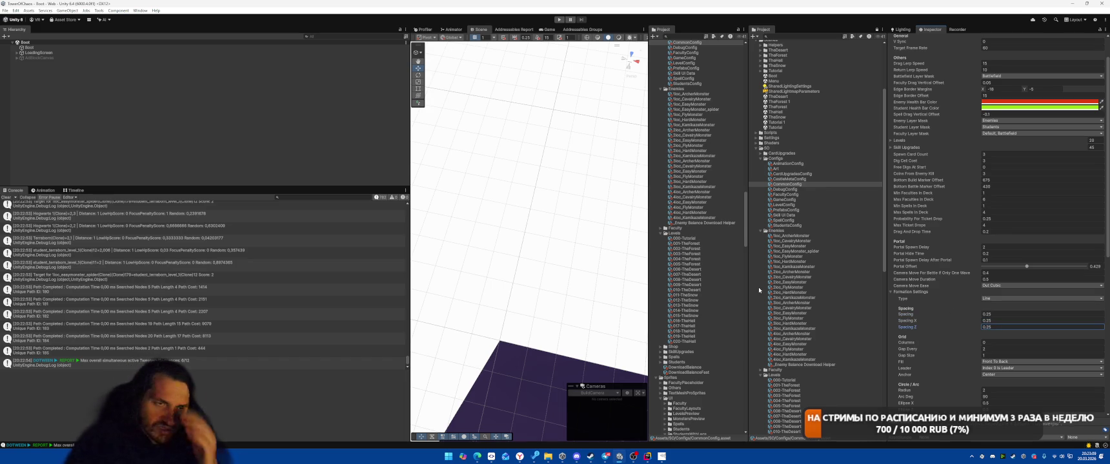
pyautogui.click(685, 238)
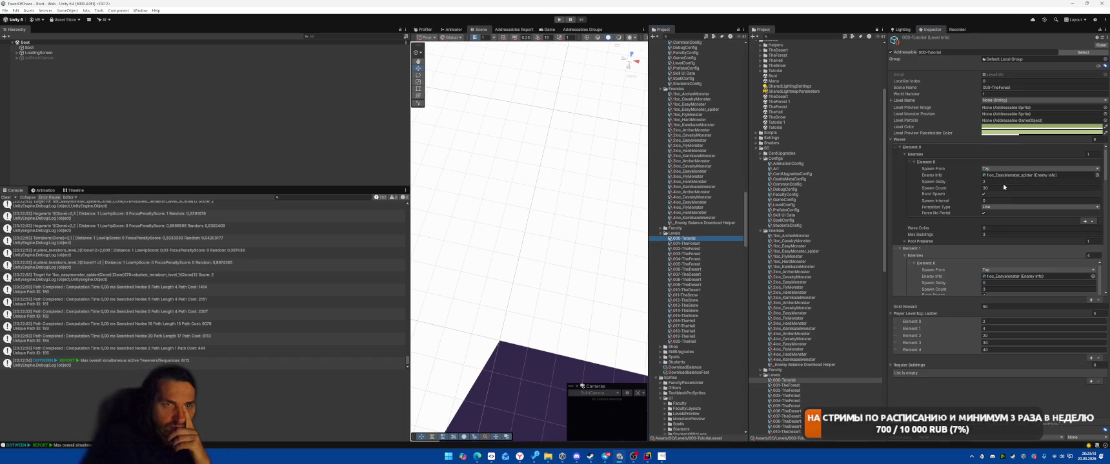
pyautogui.click(1003, 187)
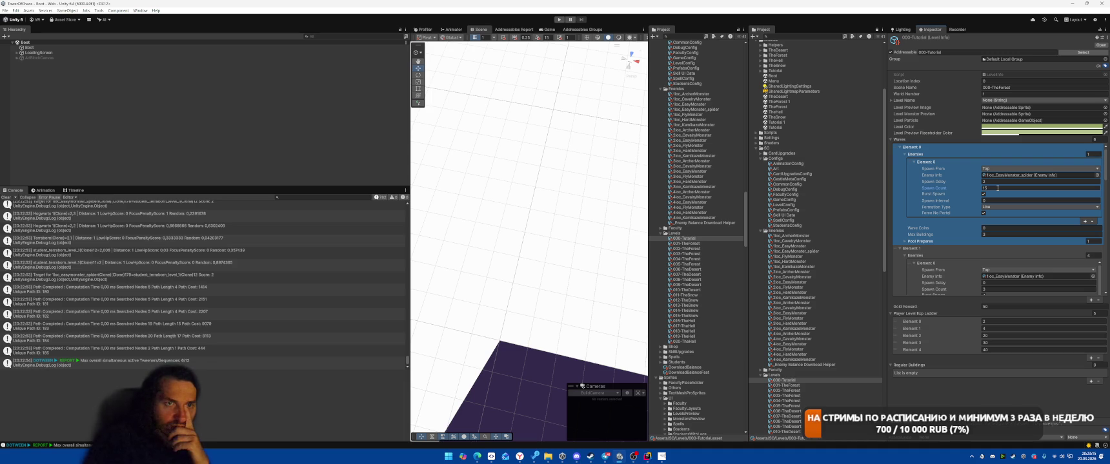
pyautogui.click(558, 20)
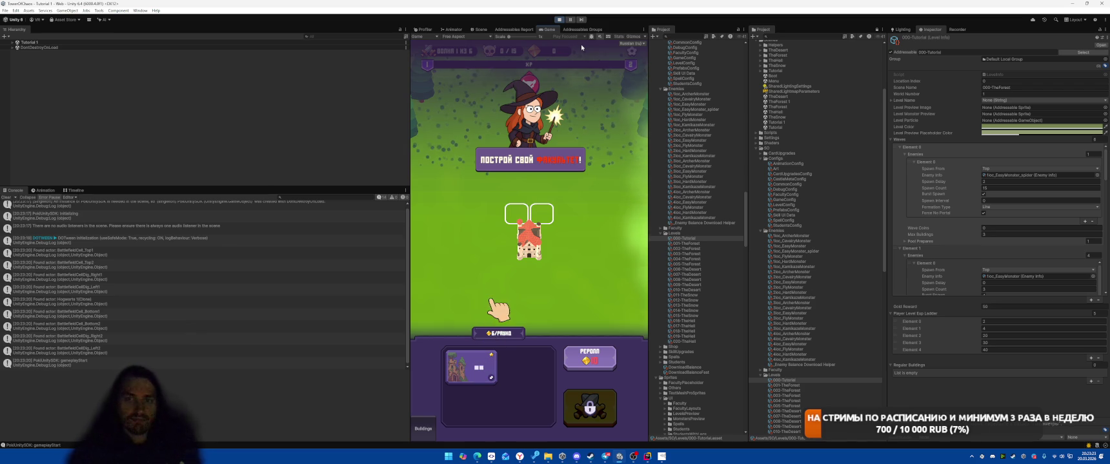
pyautogui.moveTo(478, 367); pyautogui.dragTo(529, 216)
pyautogui.click(577, 400)
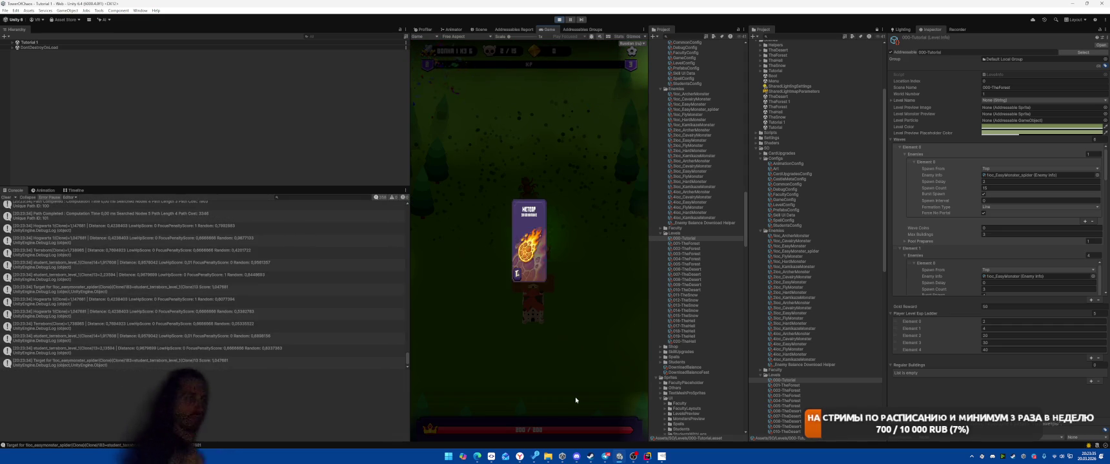
pyautogui.click(569, 315)
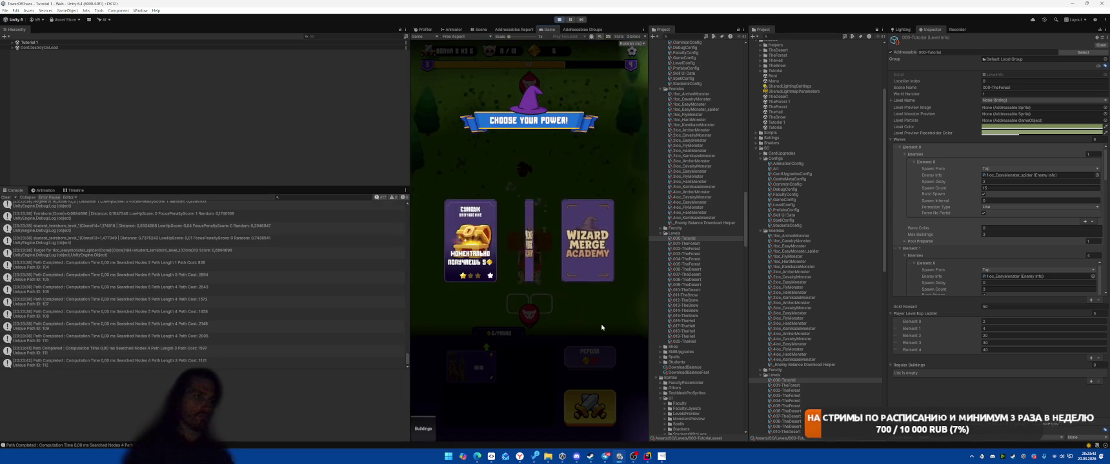
pyautogui.click(588, 279)
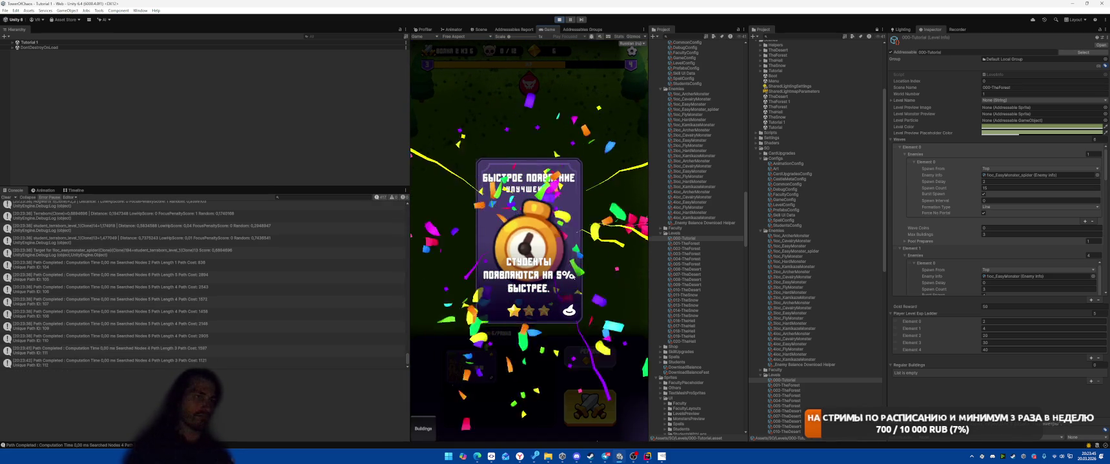
pyautogui.click(559, 20)
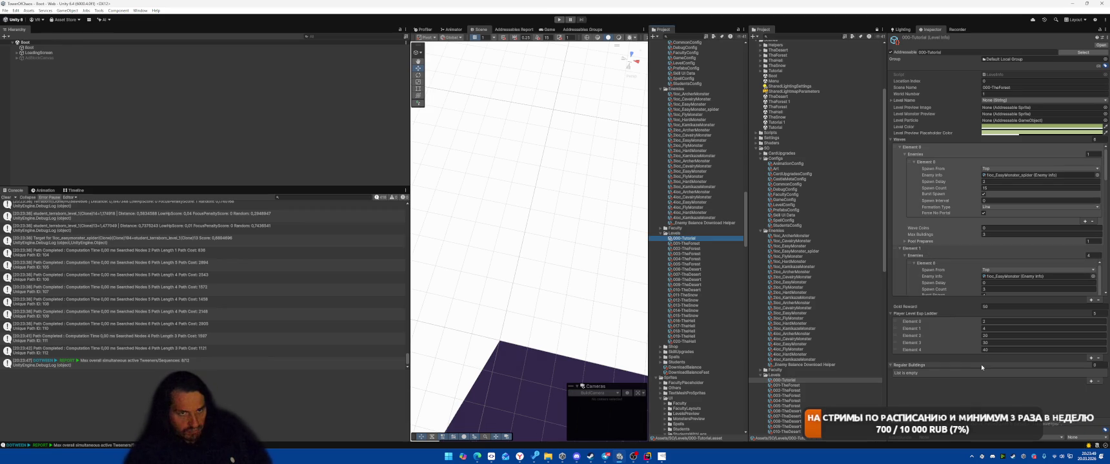
# - Enter 1, 20, 30, 40 and 50 in the Player Level Exp Ladder elements, then enter Play mode
pyautogui.click(1001, 321)
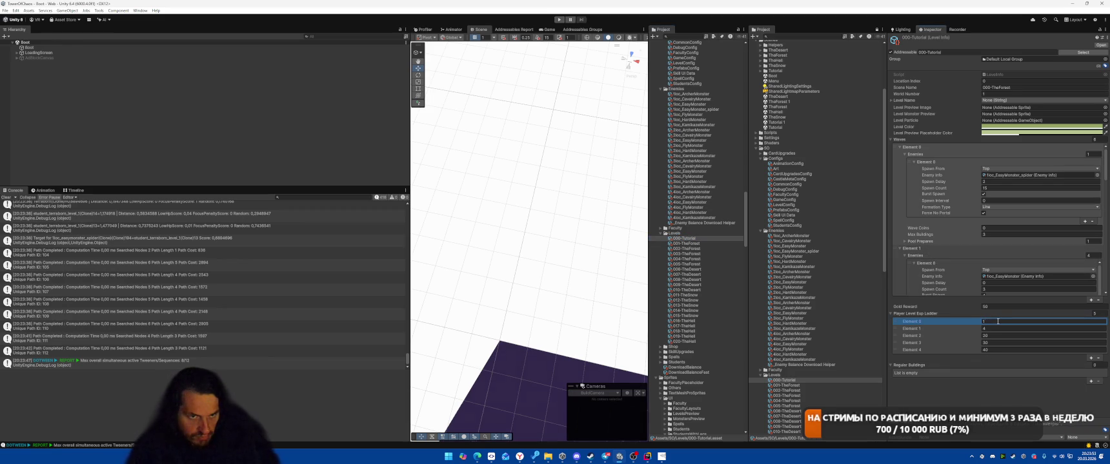
pyautogui.click(991, 328)
pyautogui.write('15')
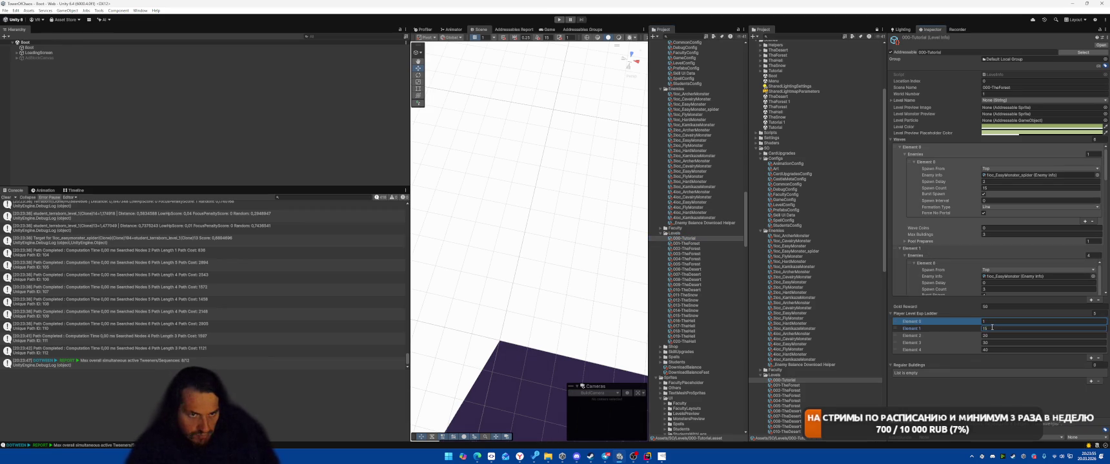
pyautogui.click(1005, 328)
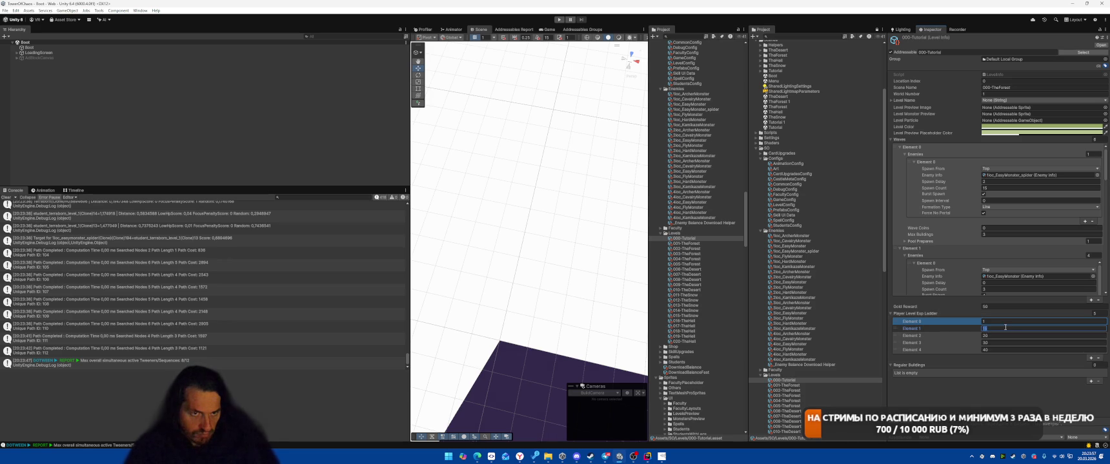
pyautogui.write('20')
pyautogui.click(987, 335)
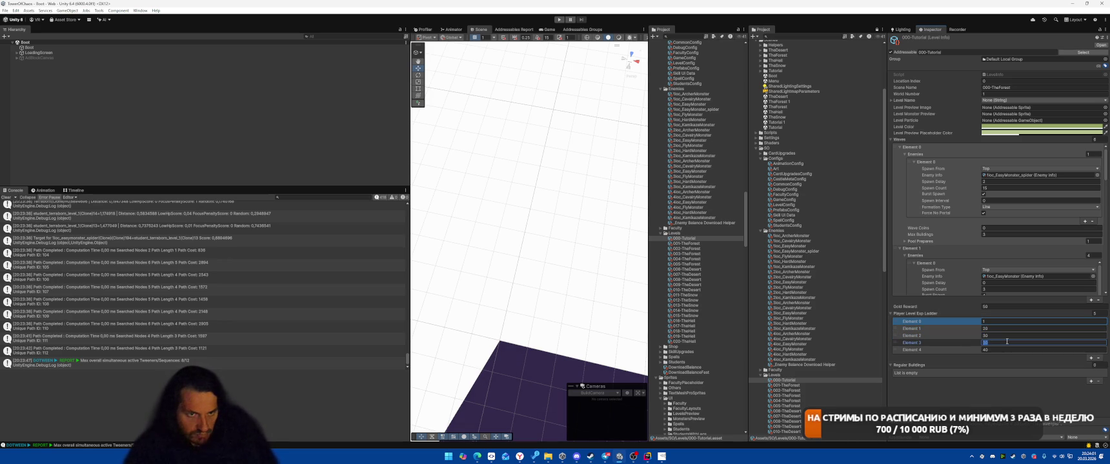
pyautogui.write('40')
pyautogui.press('Return')
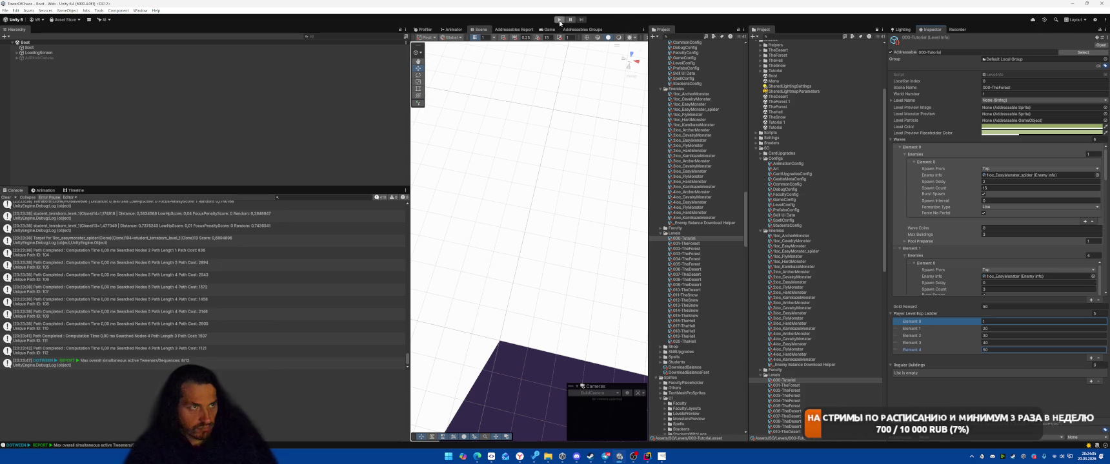
pyautogui.click(560, 20)
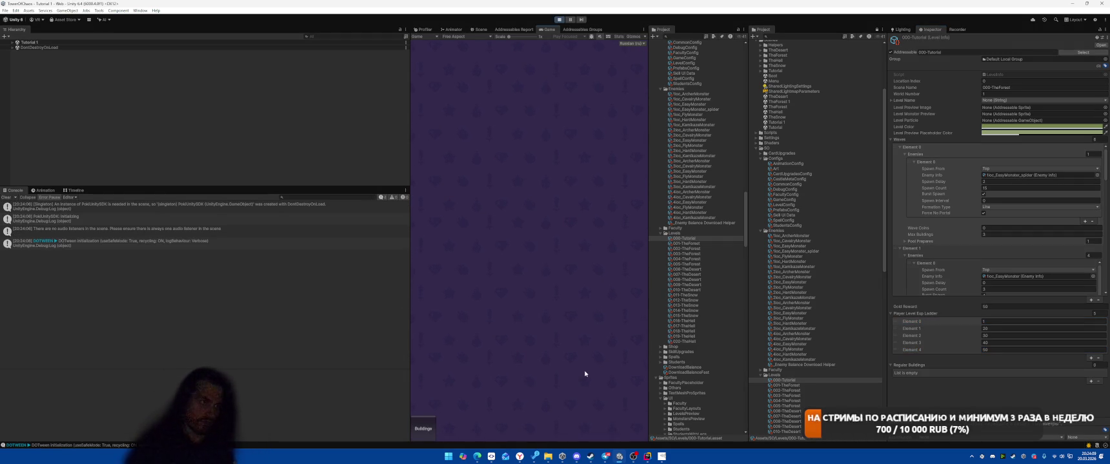
# - Start the battle, accept the Meteor card, and cast Meteor on the enemy swarm
pyautogui.click(589, 411)
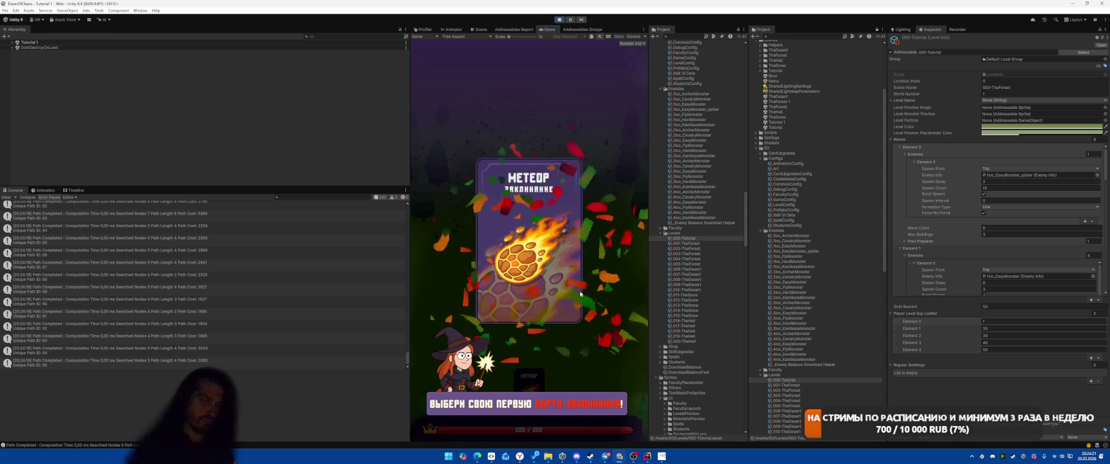
pyautogui.click(579, 295)
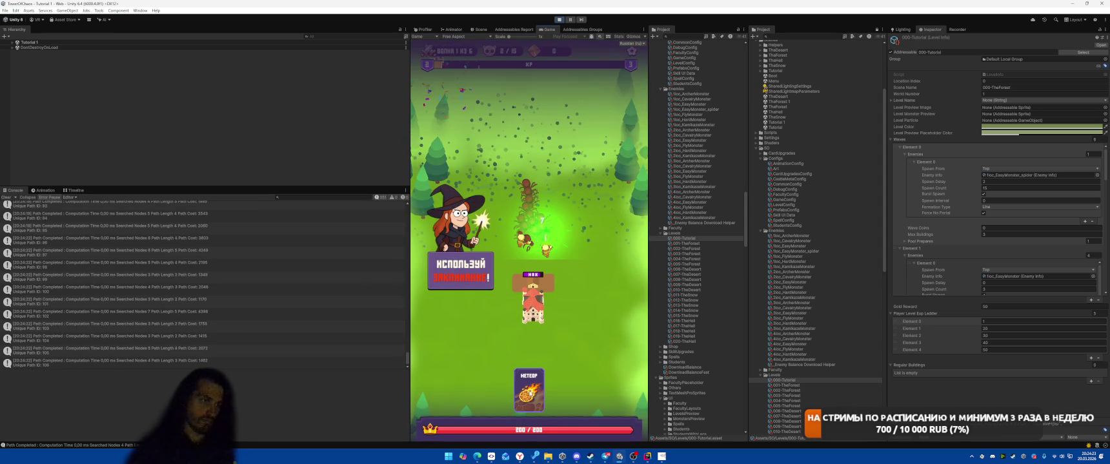
pyautogui.moveTo(533, 222); pyautogui.dragTo(535, 222)
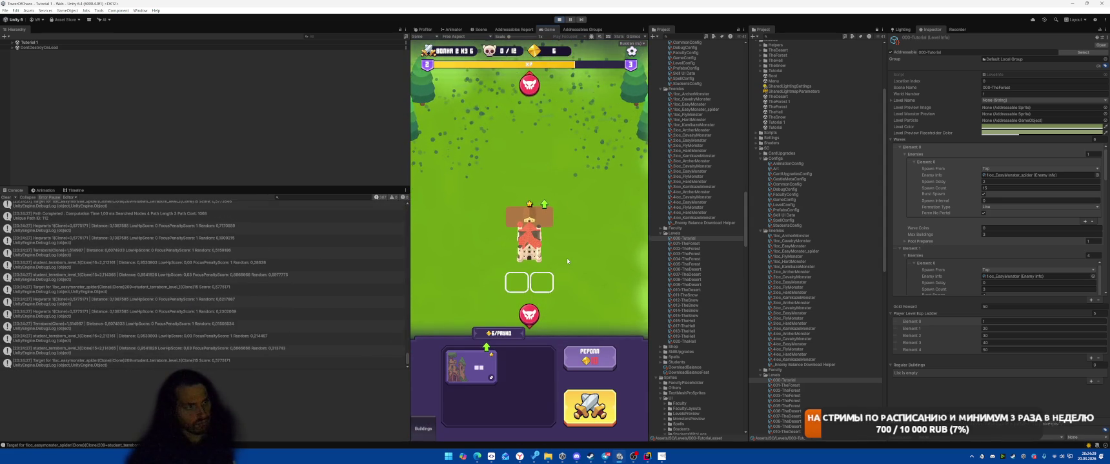
# - Place a building in the slot below the tower and upgrade it to two stars
pyautogui.moveTo(474, 370); pyautogui.dragTo(529, 282)
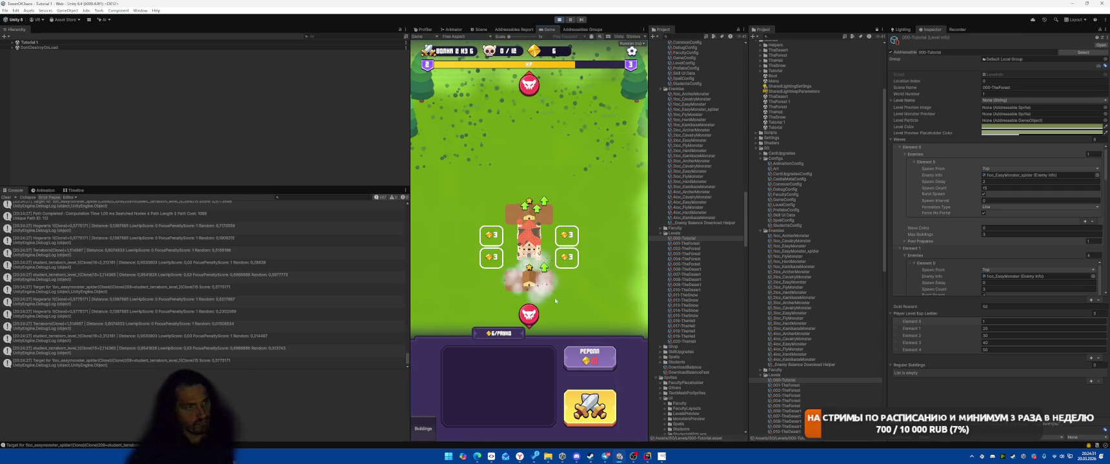
pyautogui.click(549, 291)
pyautogui.click(542, 286)
pyautogui.click(535, 284)
pyautogui.click(546, 287)
# - Move the two-star building upper-left, build the right-hand slots, cast Meteor again, then stop Play
pyautogui.moveTo(549, 289)
pyautogui.mouseDown()
pyautogui.moveTo(545, 183)
pyautogui.moveTo(535, 255)
pyautogui.moveTo(500, 237)
pyautogui.moveTo(509, 242)
pyautogui.moveTo(460, 247)
pyautogui.moveTo(583, 279)
pyautogui.moveTo(481, 381)
pyautogui.moveTo(545, 305)
pyautogui.moveTo(567, 248)
pyautogui.mouseUp()
pyautogui.click(567, 236)
pyautogui.click(566, 258)
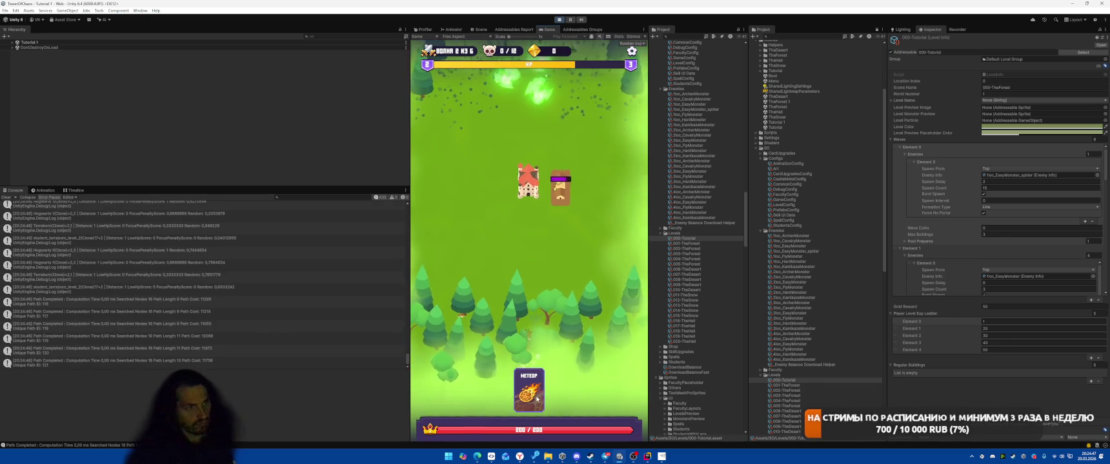
pyautogui.moveTo(530, 401); pyautogui.dragTo(514, 138)
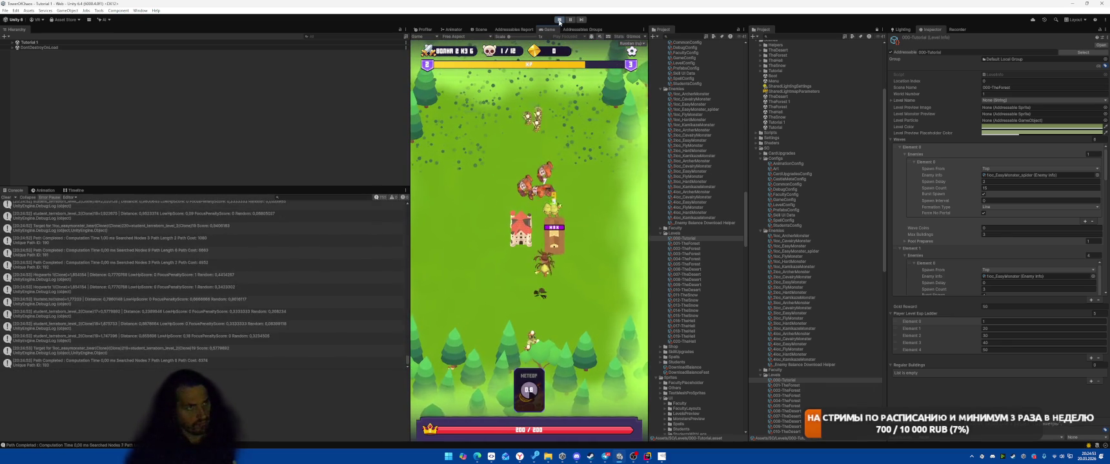
pyautogui.hotkey('ctrl', 'p')
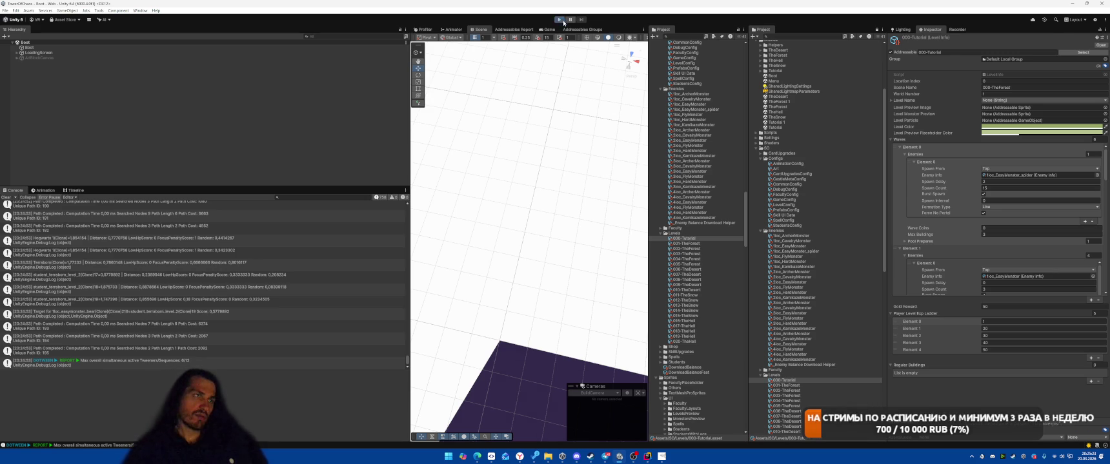
# - Enter Play mode so the tutorial level opens at its build-your-tower prompt
pyautogui.click(563, 21)
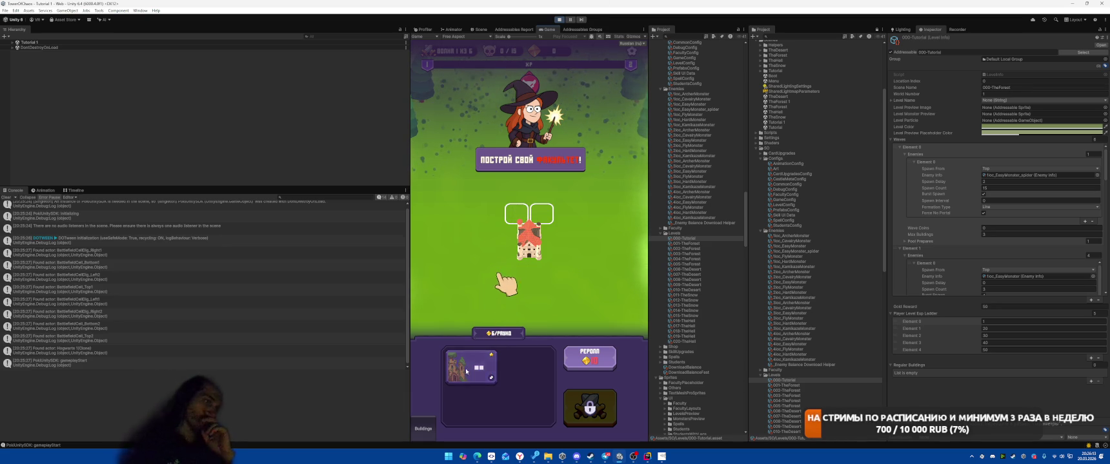
# - Place the building card, start the battle, cast Meteor, then stop Play and show the Recorder settings
pyautogui.moveTo(523, 202); pyautogui.dragTo(528, 208)
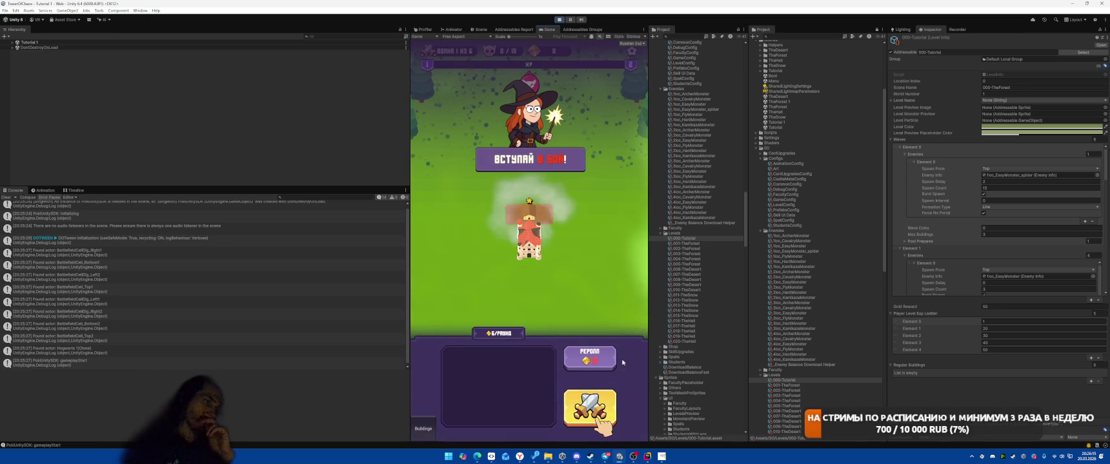
pyautogui.click(589, 405)
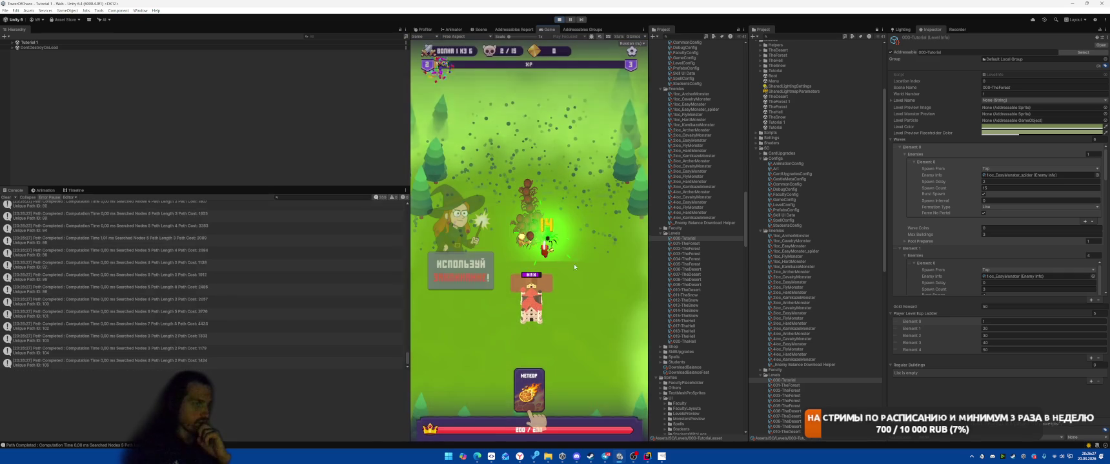
pyautogui.click(528, 212)
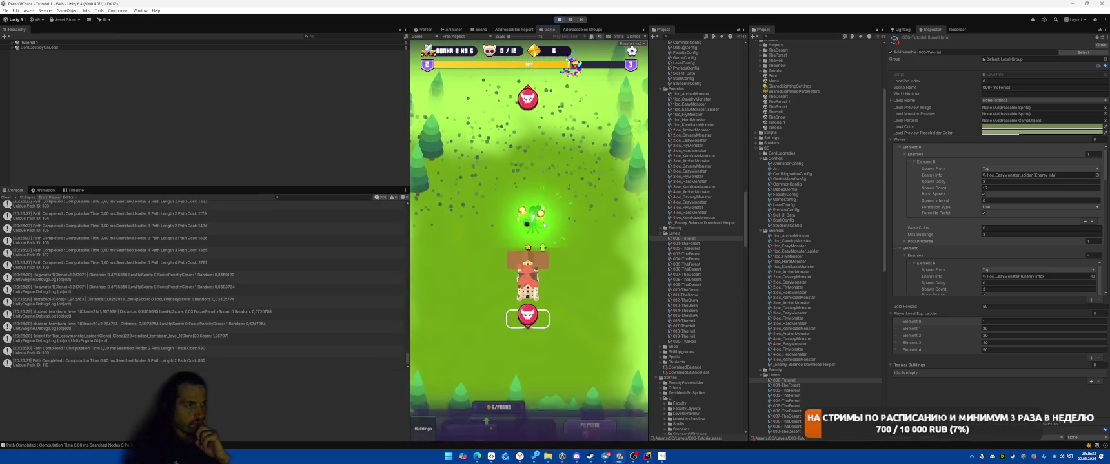
pyautogui.click(559, 20)
pyautogui.click(957, 30)
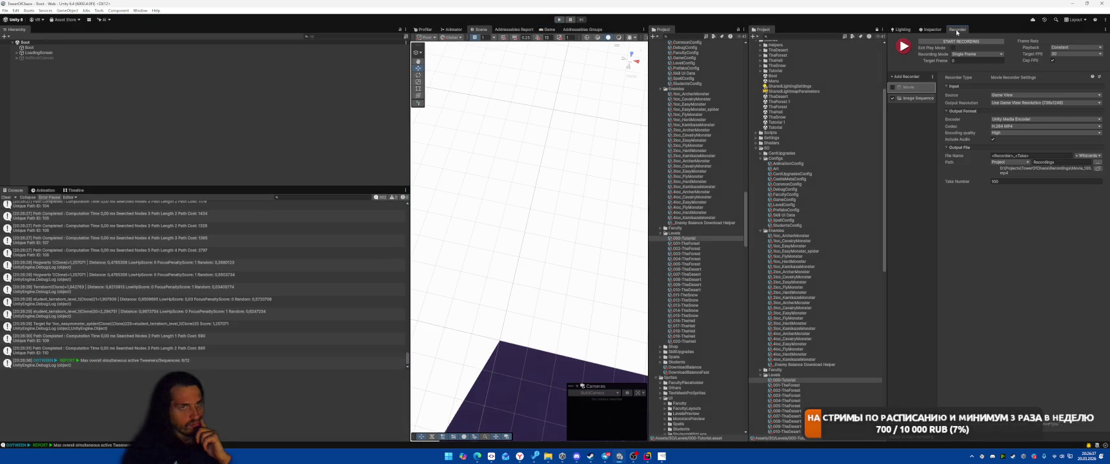
# - Restart Play, begin the battle, dismiss the Meteor intro, cast Meteor, then stop Play mode
pyautogui.click(961, 42)
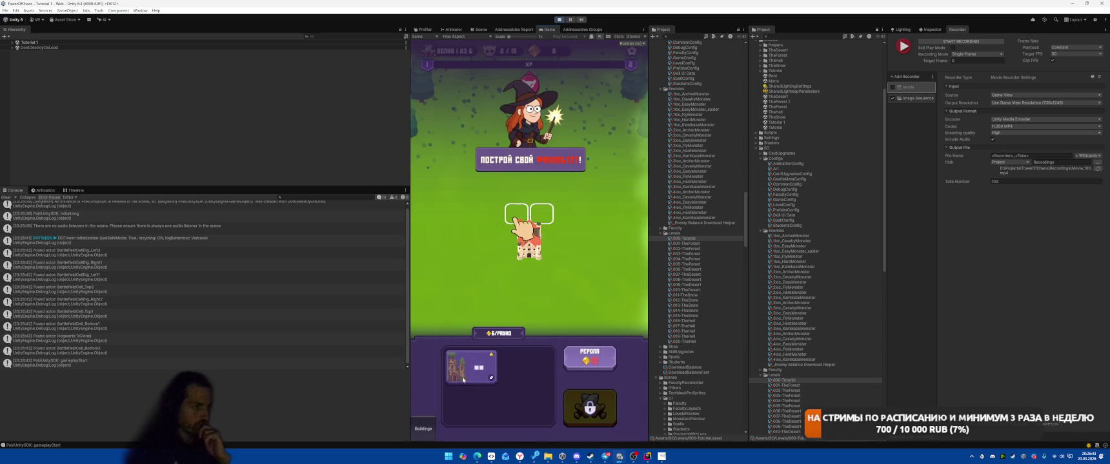
pyautogui.click(589, 408)
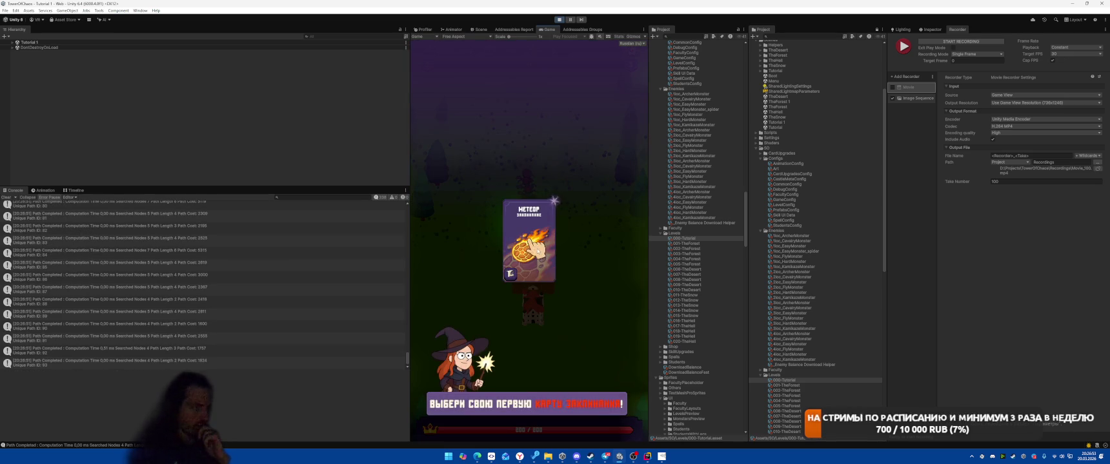
pyautogui.click(583, 298)
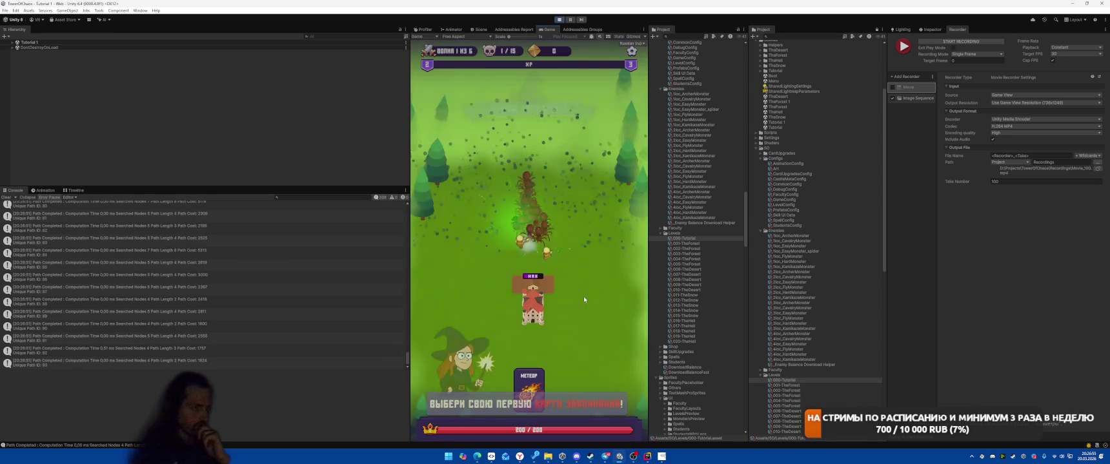
pyautogui.click(535, 224)
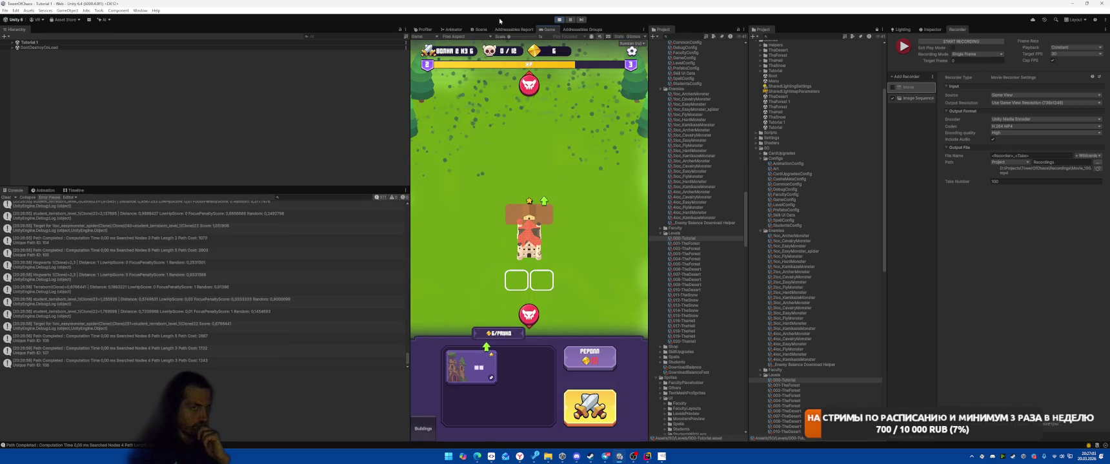
pyautogui.click(558, 20)
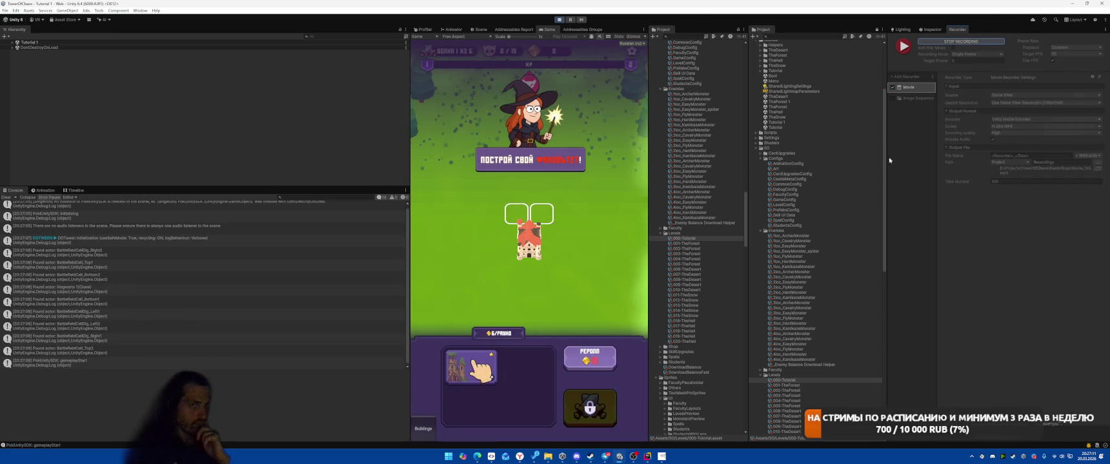
# - Set Recorder to Manual mode and record a wave: place the building, cast Meteor, stop recording
pyautogui.click(976, 54)
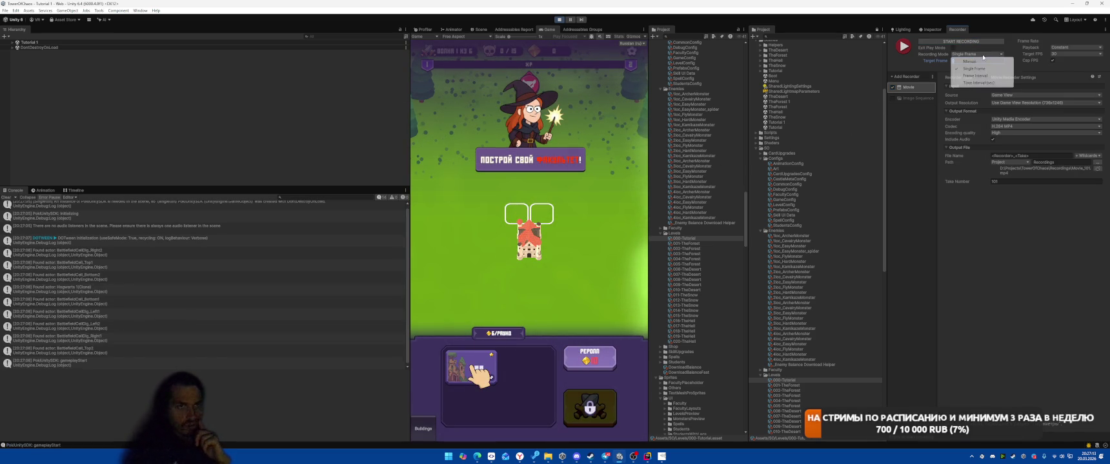
pyautogui.click(971, 62)
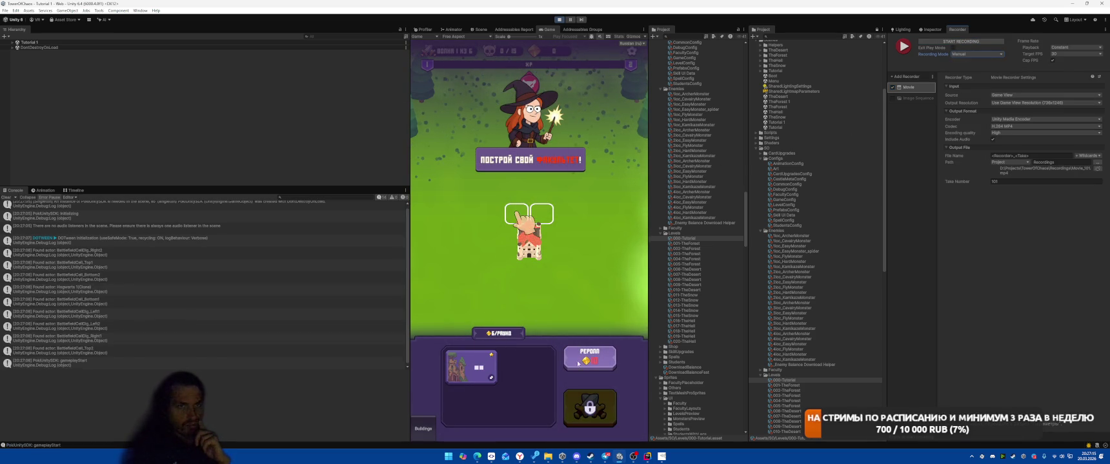
pyautogui.press('F10')
pyautogui.moveTo(471, 368); pyautogui.dragTo(529, 213)
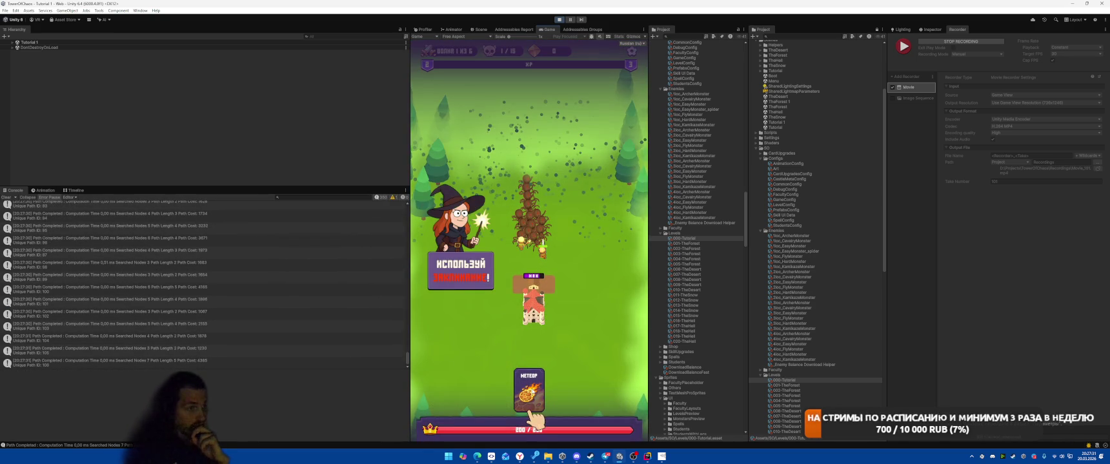
pyautogui.click(538, 223)
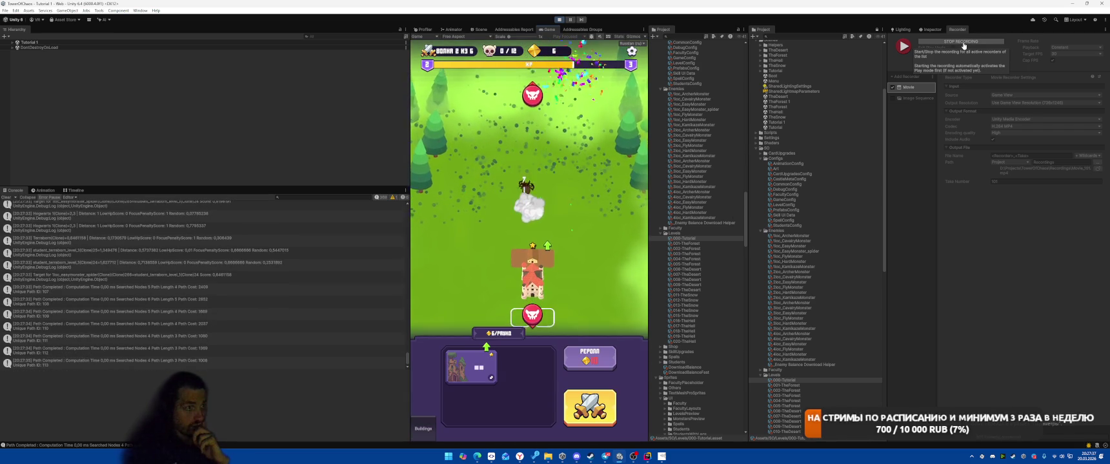
pyautogui.click(961, 42)
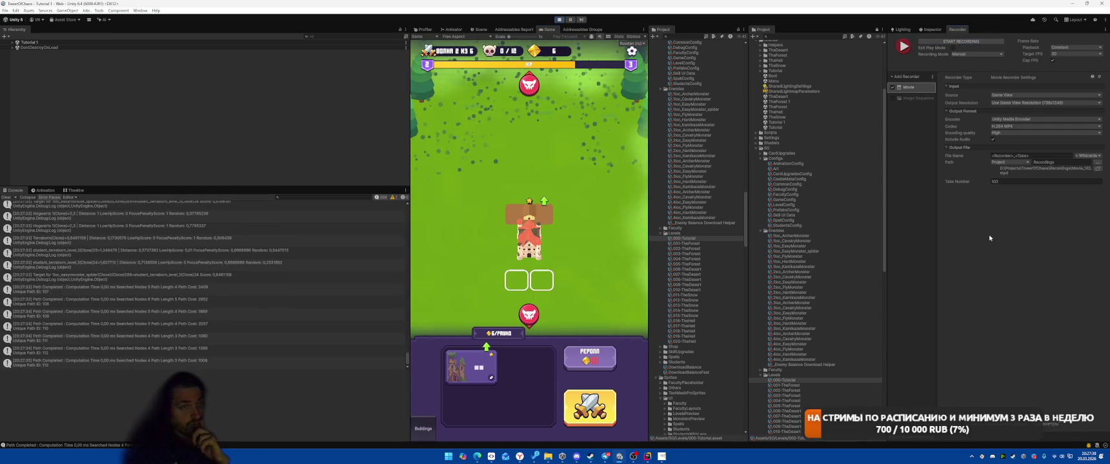
# - Open the Recordings output folder and select the new Movie_101.mp4
pyautogui.click(1097, 169)
pyautogui.scroll(-10, 922, 327)
pyautogui.click(791, 354)
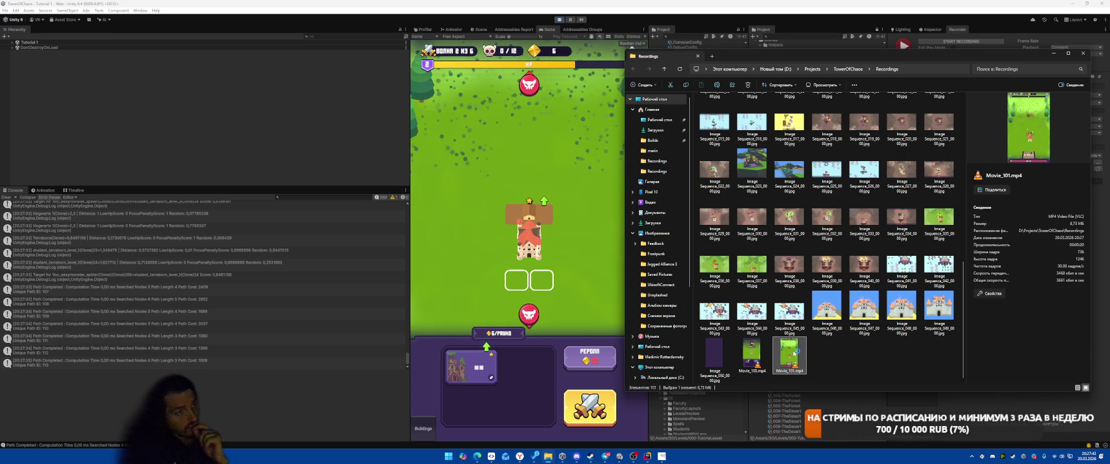
# - Play Movie_101.mp4 in VLC from the Recordings folder
pyautogui.doubleClick(794, 354)
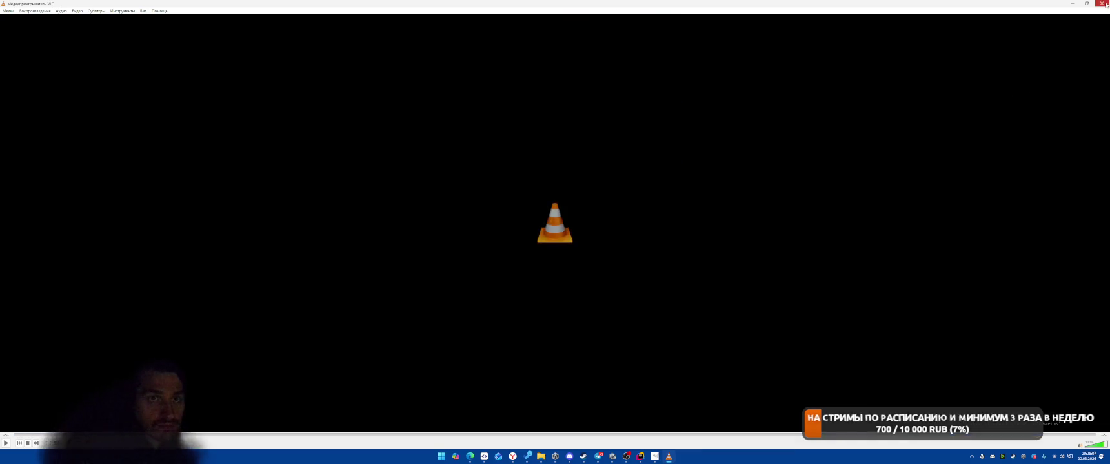
# - Quit VLC with Ctrl+Q and bring the running Unity game back to the front
pyautogui.hotkey('ctrl', 'q')
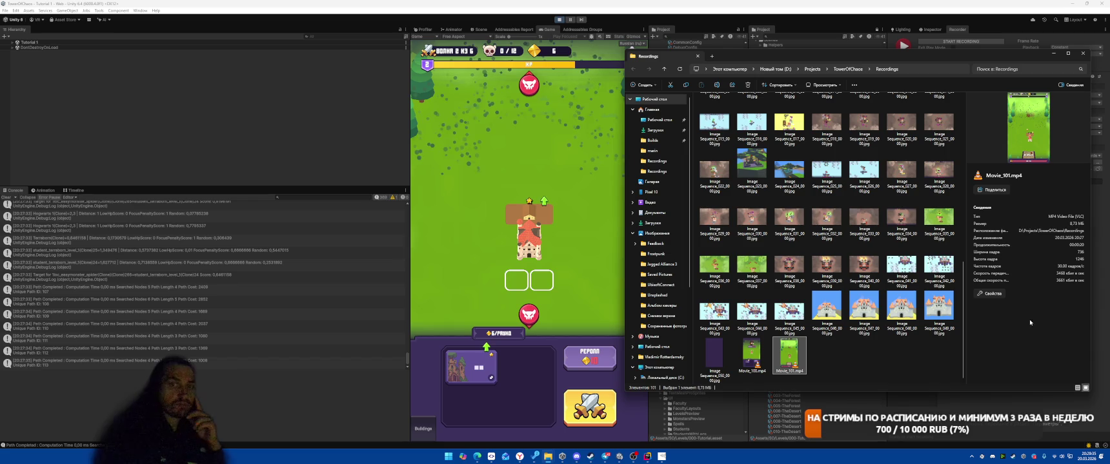
pyautogui.click(546, 372)
# - Drag the building card into the empty slot below the castle
pyautogui.moveTo(470, 365); pyautogui.dragTo(528, 280)
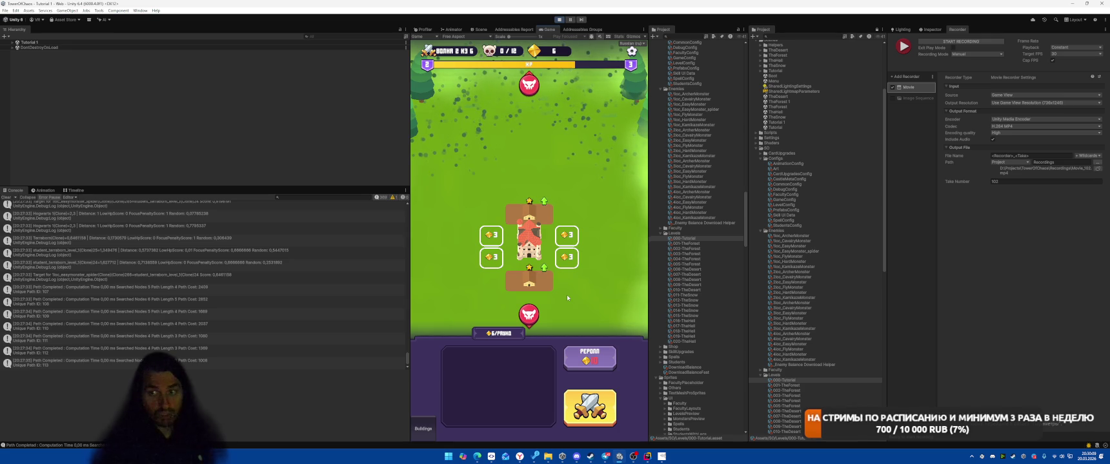
# - Build on the top-right and bottom-right '3' slots, then select the bottom building
pyautogui.click(567, 236)
pyautogui.click(574, 256)
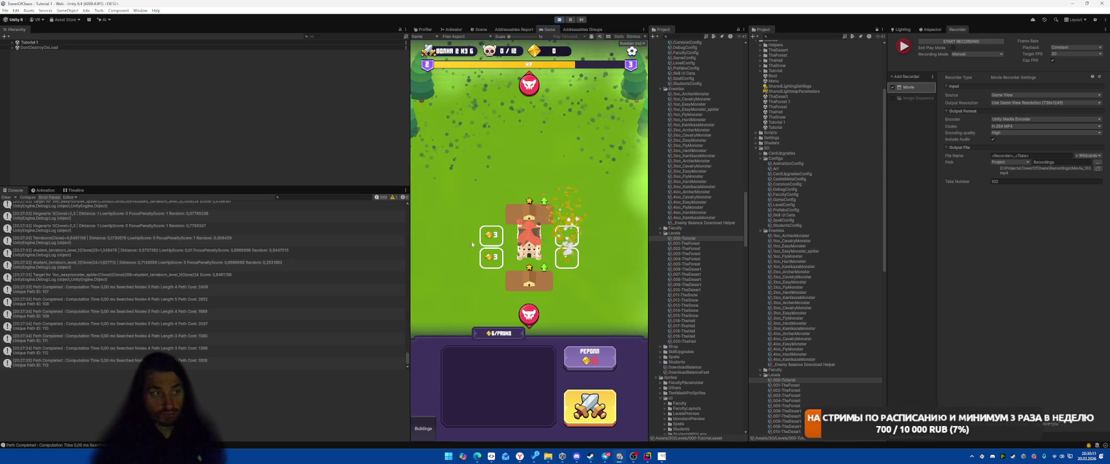
pyautogui.click(509, 218)
pyautogui.click(522, 270)
# - Upgrade the bottom building, drag it up toward the top tile, and exit Play mode
pyautogui.click(532, 283)
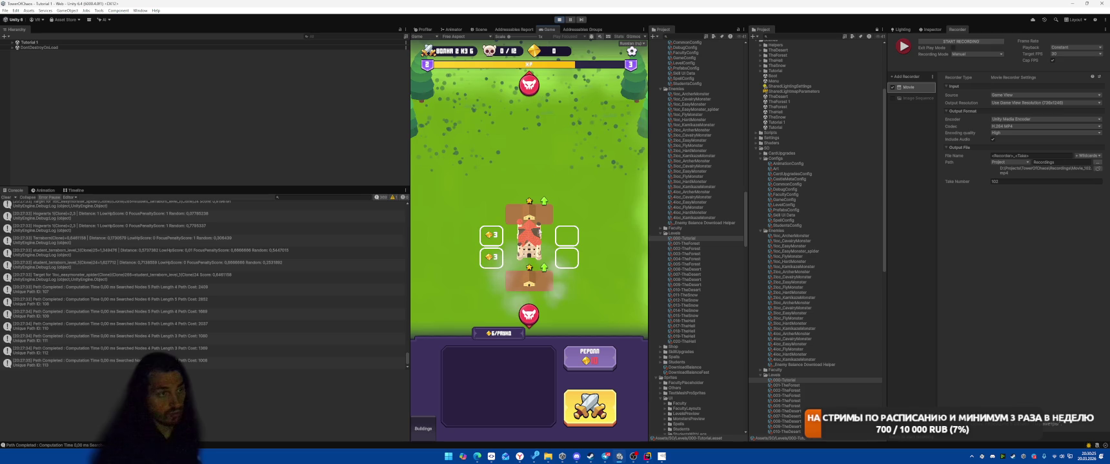
pyautogui.moveTo(529, 282); pyautogui.dragTo(526, 213)
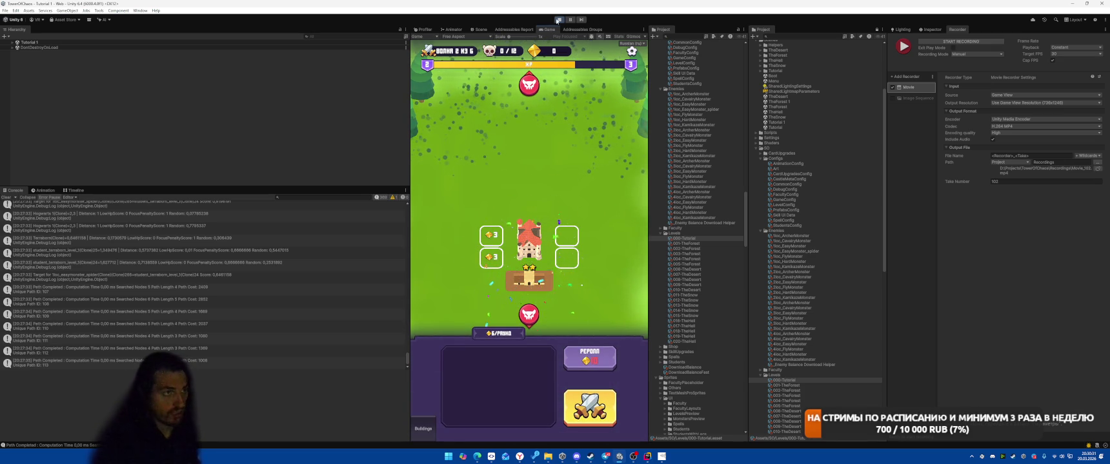
pyautogui.hotkey('ctrl', 'p')
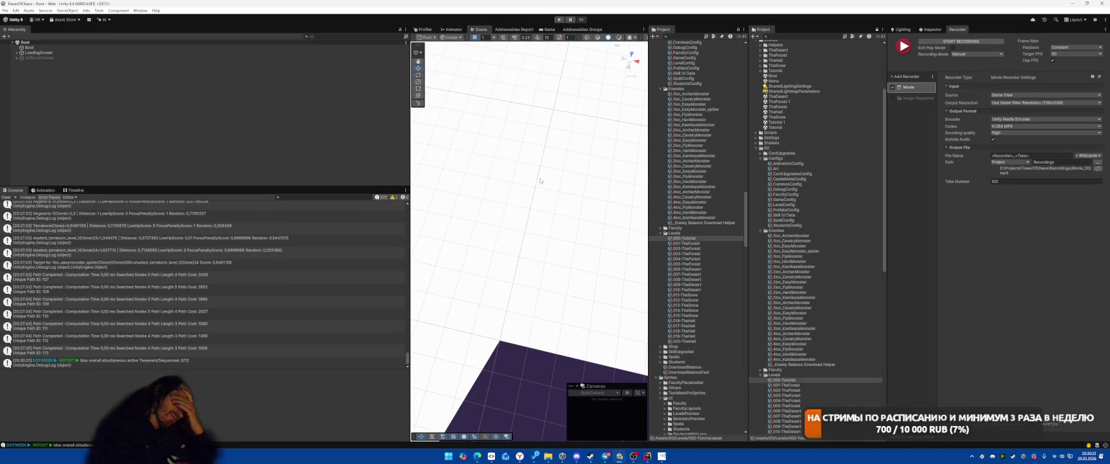
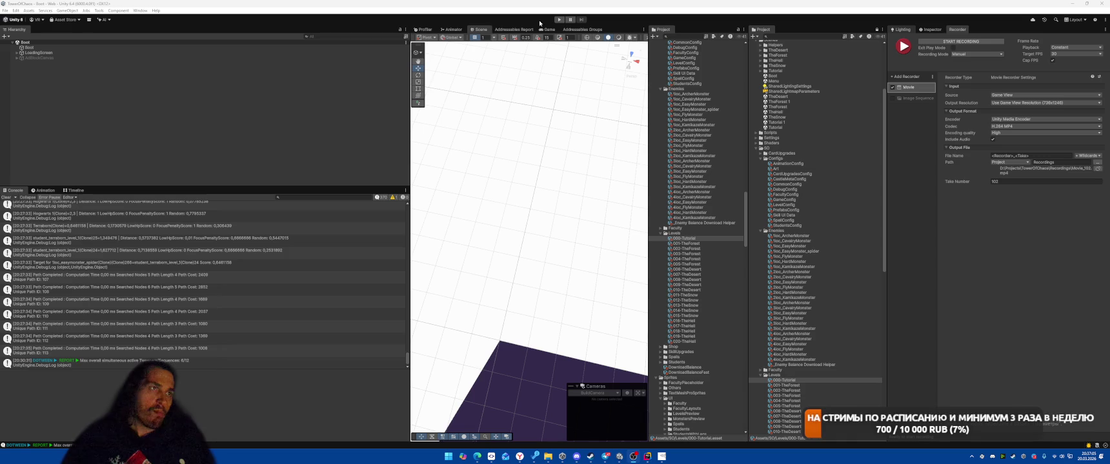
# - Run the Tutorial 1 level in Play mode to see the witch's build prompt and card hint
pyautogui.click(559, 20)
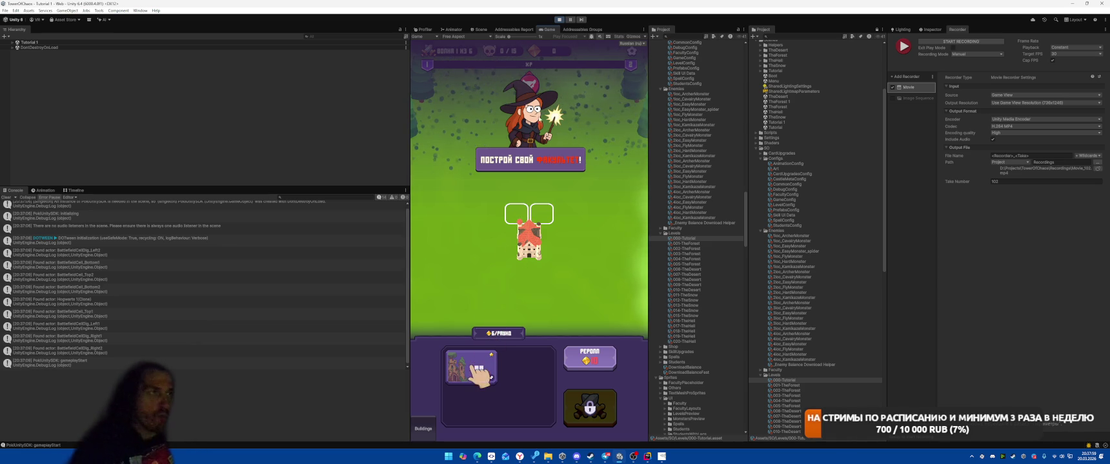
# - Select ground plane Plane.006 and set its Mat_tex_2 material tiling to 10 by 10
pyautogui.hotkey('ctrl', '1')
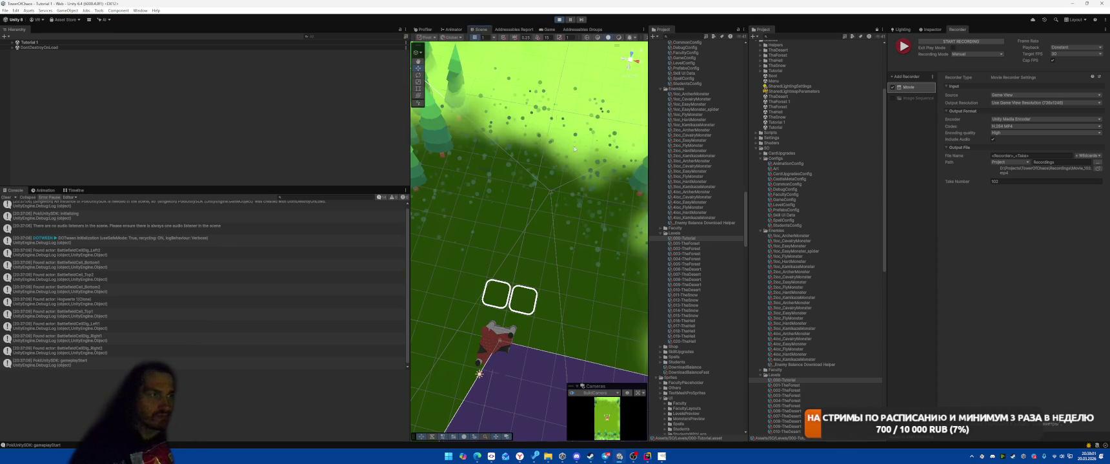
pyautogui.click(444, 295)
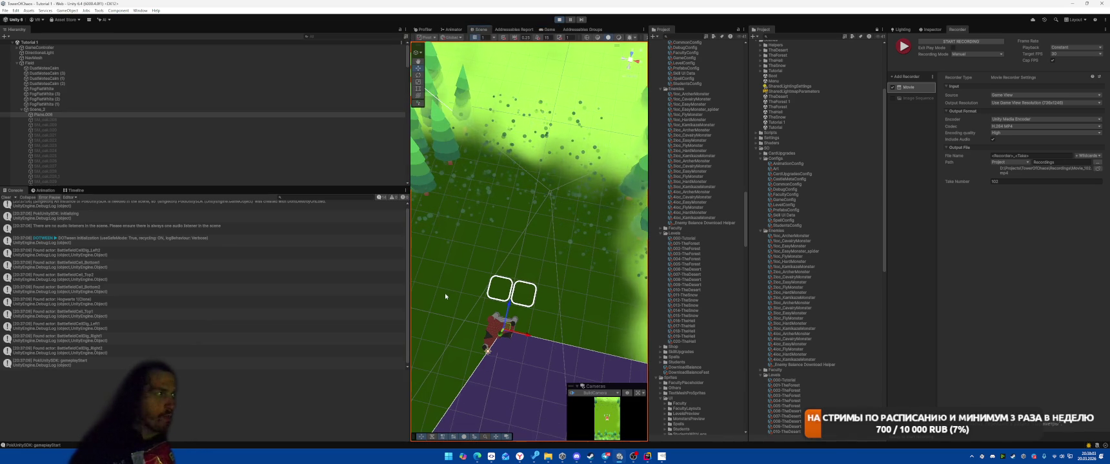
pyautogui.hotkey('ctrl', '3')
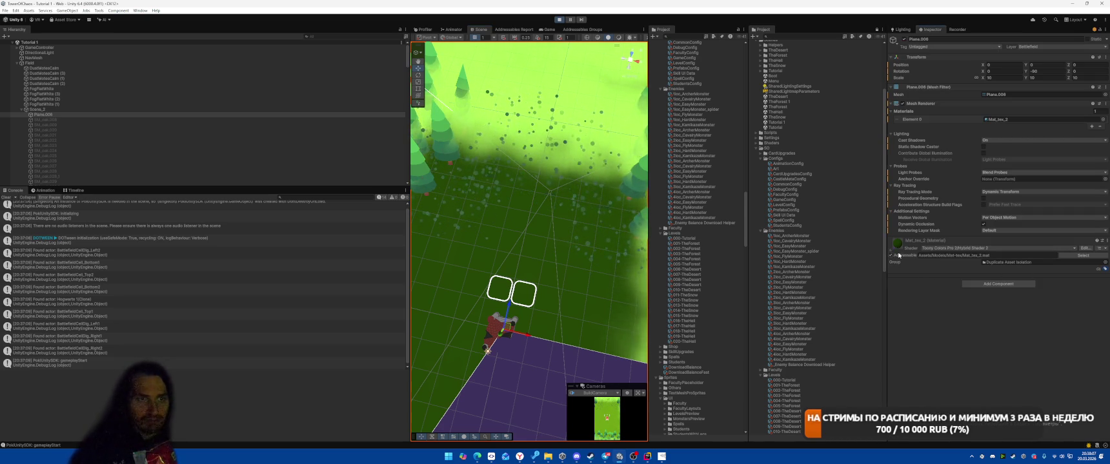
pyautogui.click(898, 244)
pyautogui.scroll(-2, 964, 312)
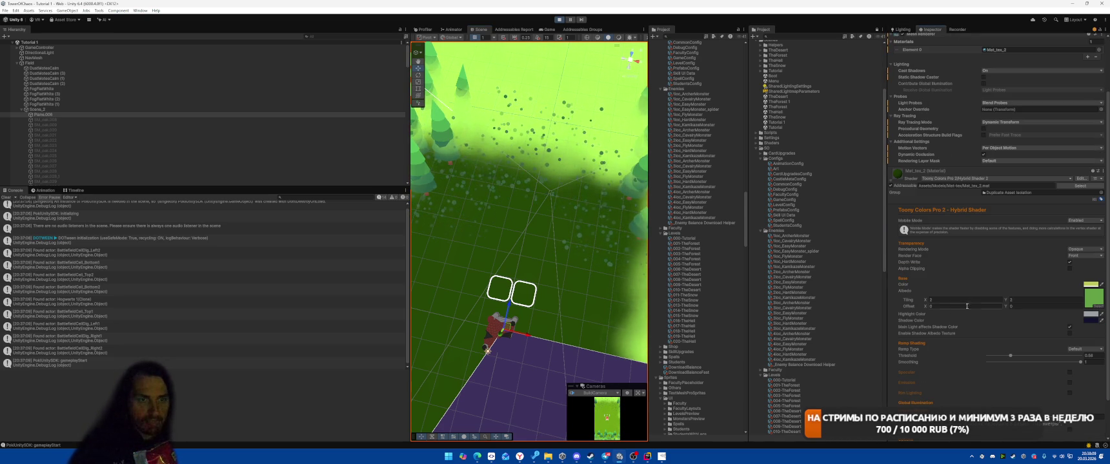
pyautogui.write('10')
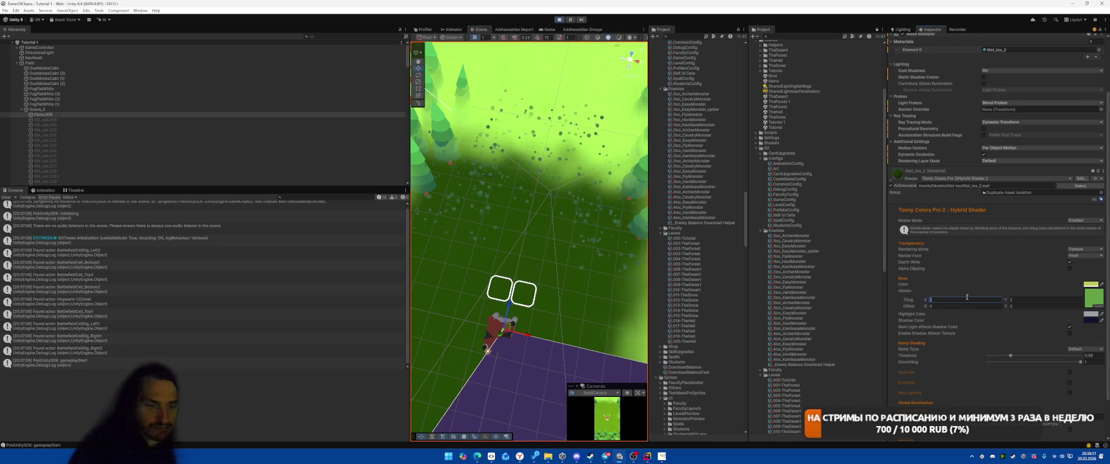
pyautogui.press('Tab')
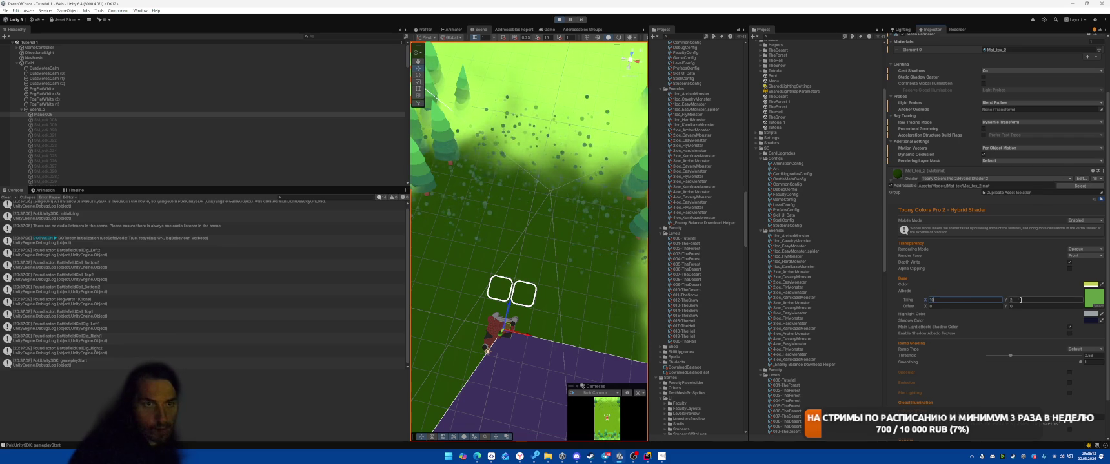
pyautogui.write('10')
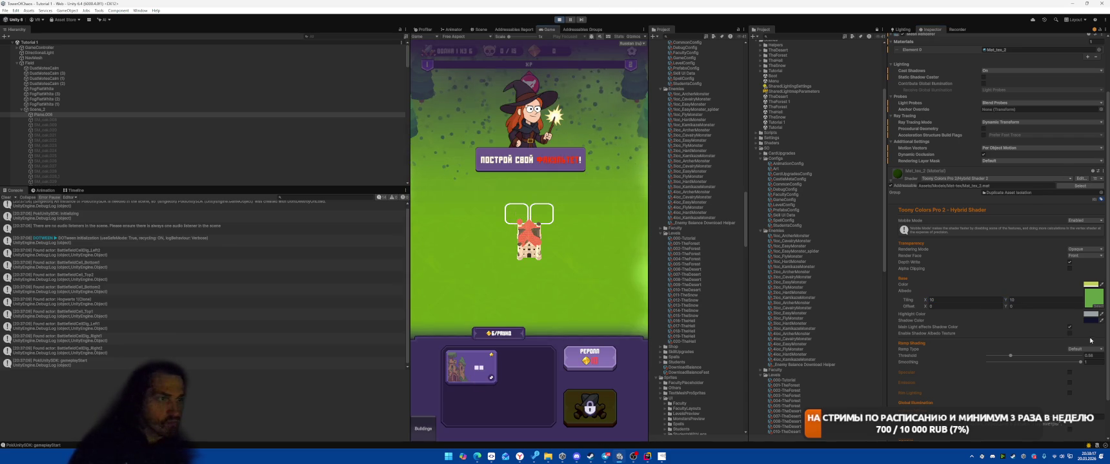
pyautogui.doubleClick(1093, 298)
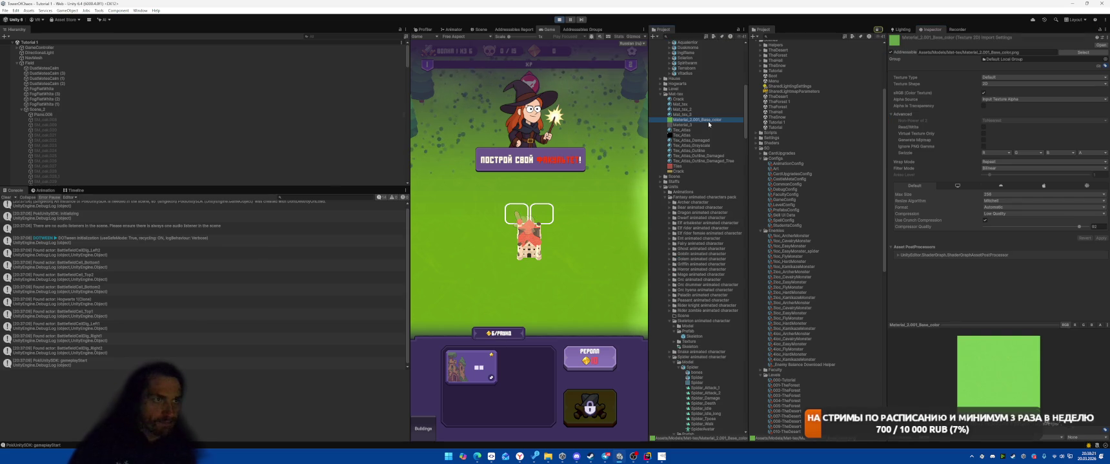
# - Set the Material_2.001_Base_color texture's Max Size to 16384 and apply it
pyautogui.click(993, 195)
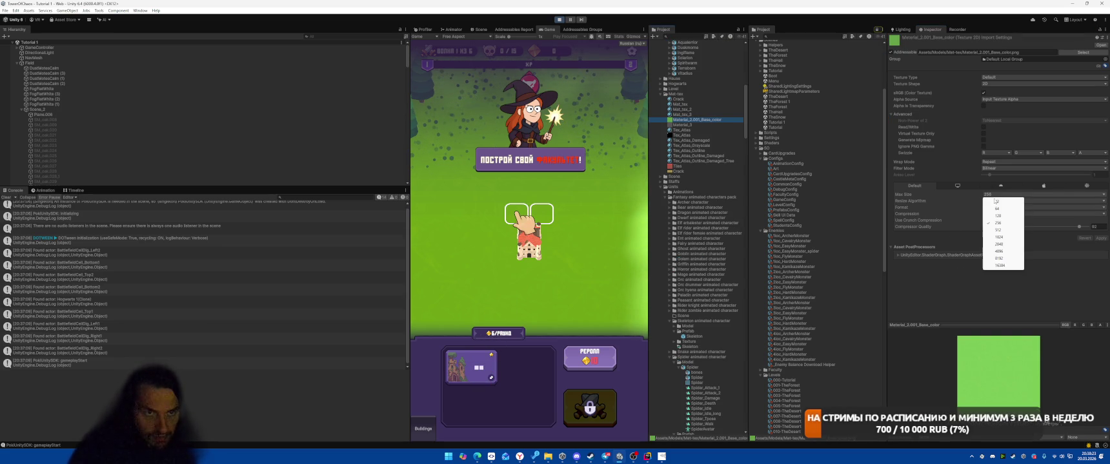
pyautogui.click(1001, 265)
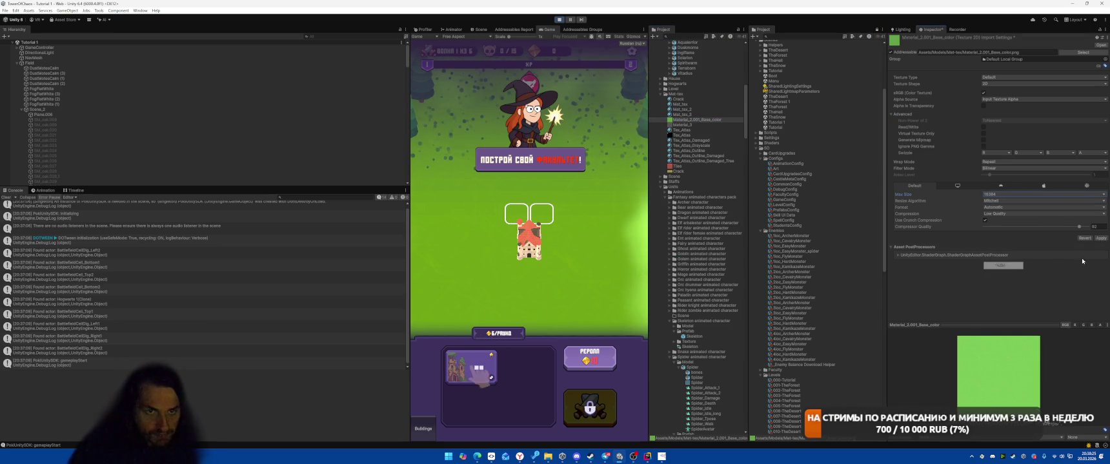
pyautogui.click(1100, 238)
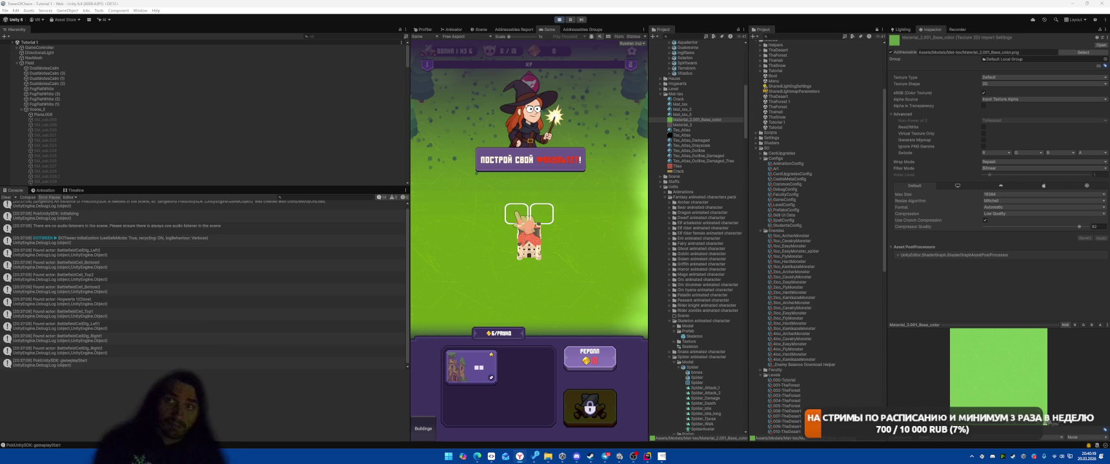
pyautogui.hotkey('alt', 'Tab')
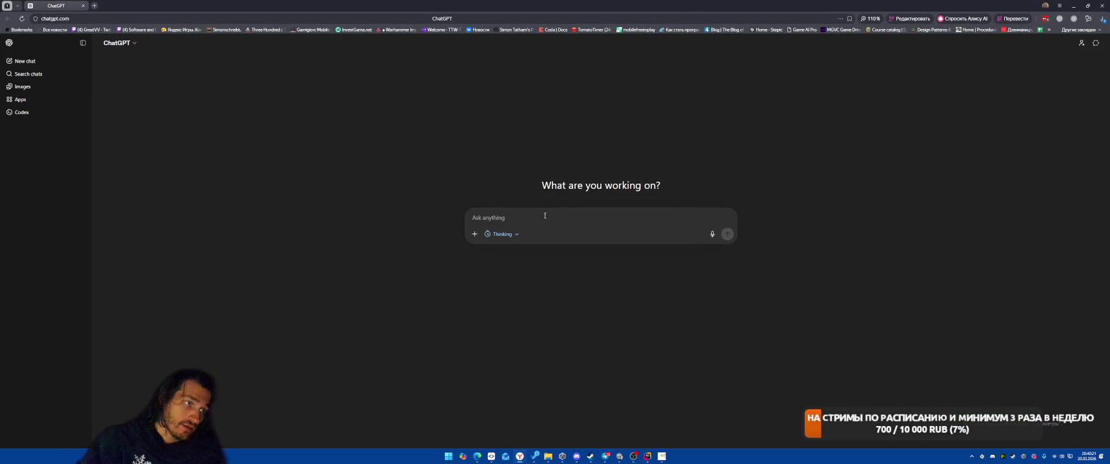
# - Send ChatGPT a multi-line request for the most performant low-poly WebGL grass, with assets and GitHub repos
pyautogui.write('найди с')
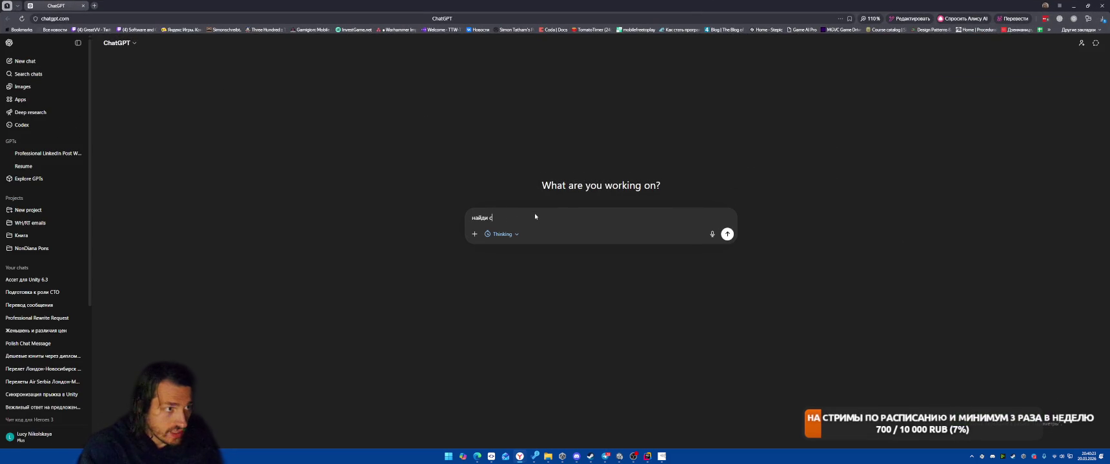
pyautogui.write('амый эффект')
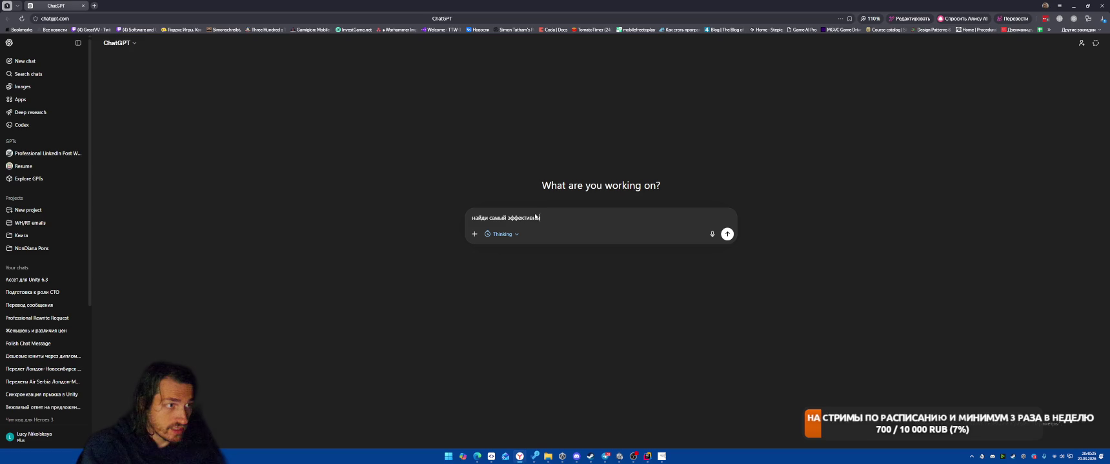
pyautogui.write('ивный с точки зрения производительности способ')
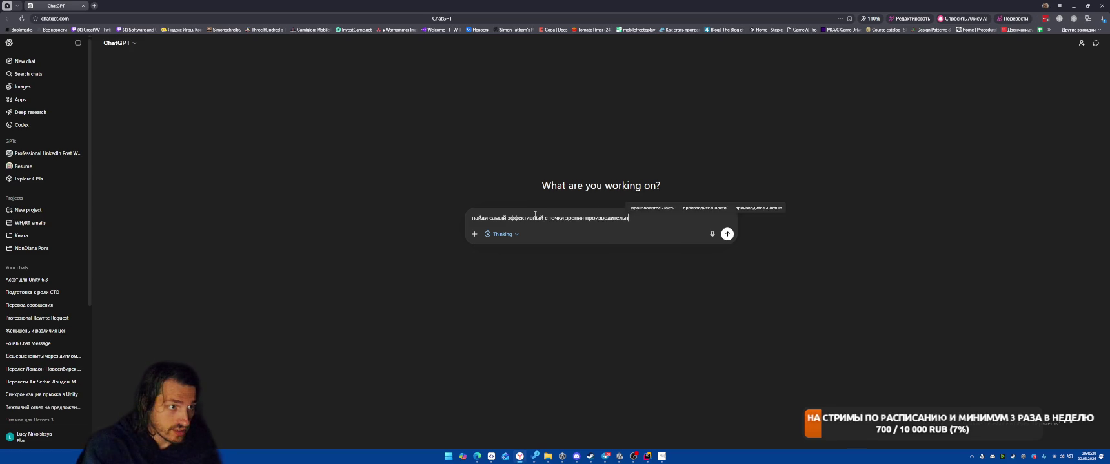
pyautogui.write(' сд')
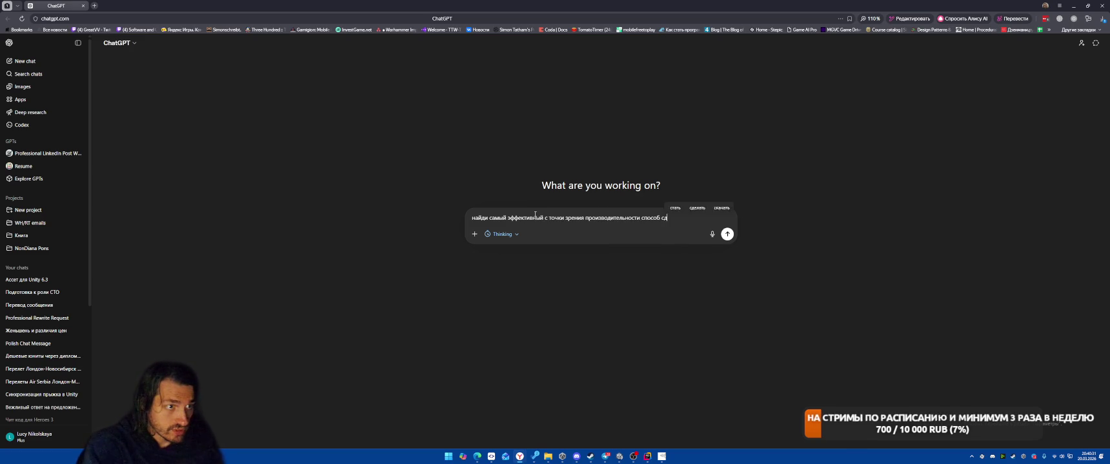
pyautogui.write('елать лоуполи траву для webgl на ')
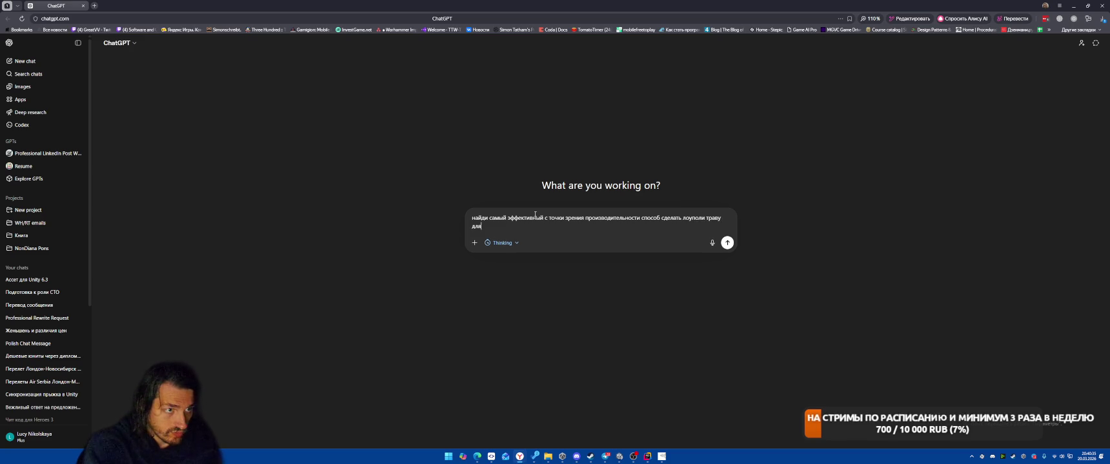
pyautogui.write('unity.')
pyautogui.hotkey('shift', 'Return')
pyautogui.write('на')
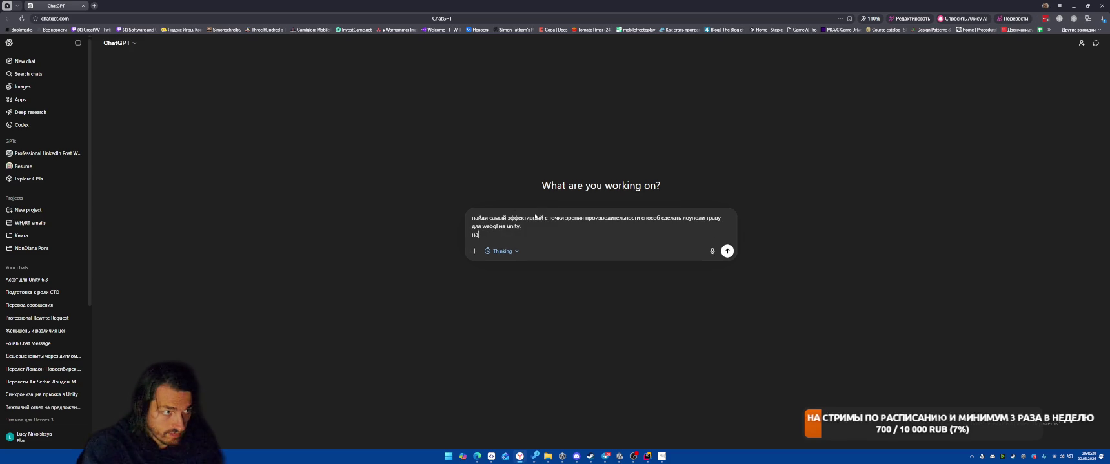
pyautogui.write('как acce')
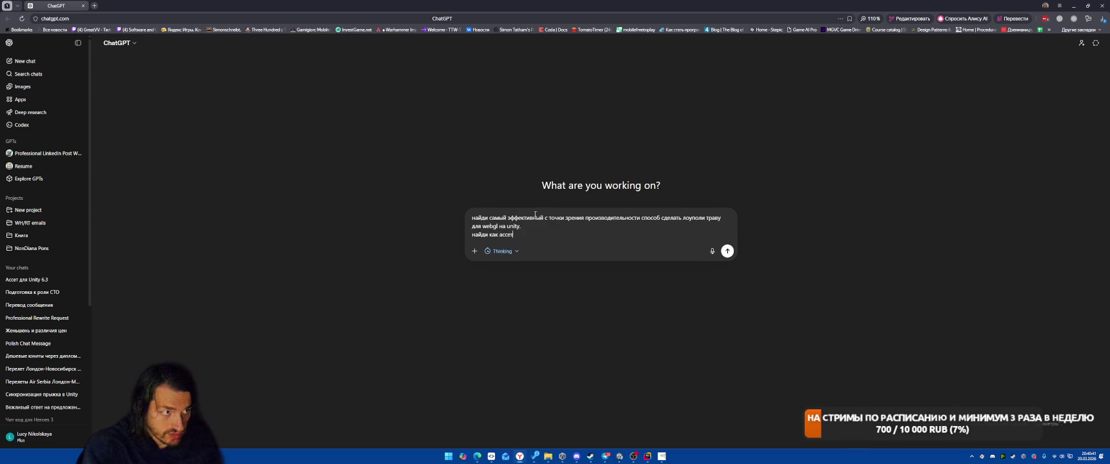
pyautogui.write('пенсурс па')
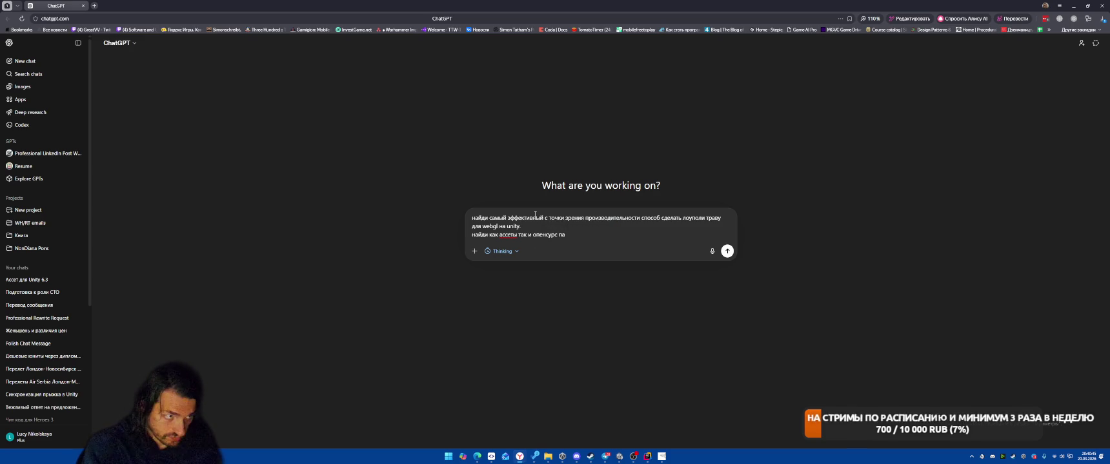
pyautogui.write(' итории на гит')
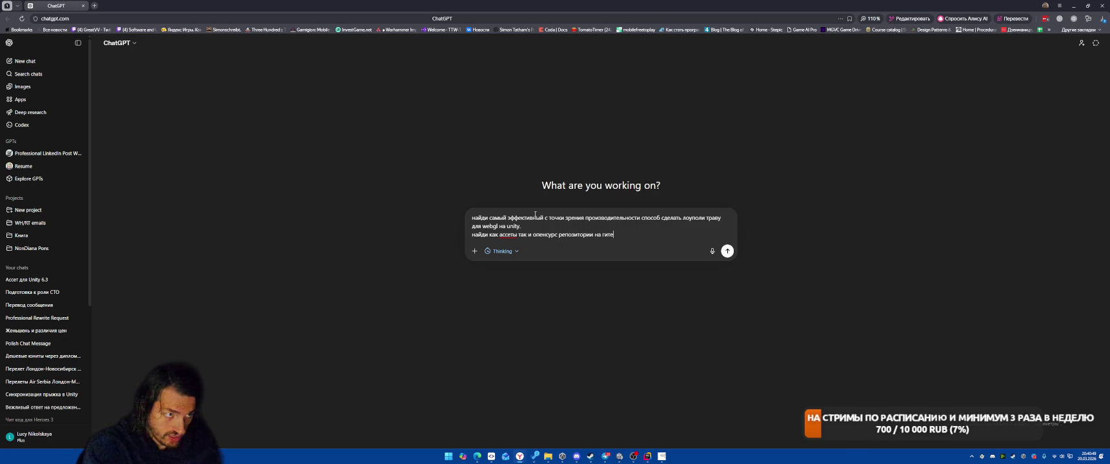
pyautogui.write('е')
pyautogui.hotkey('shift', 'Return')
pyautogui.write('лож')
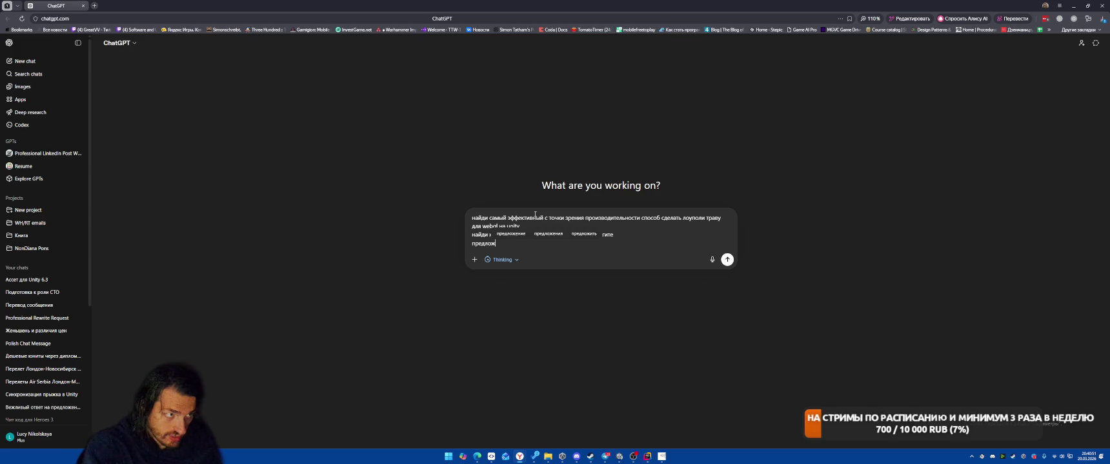
pyautogui.write('и какую попробовать в')
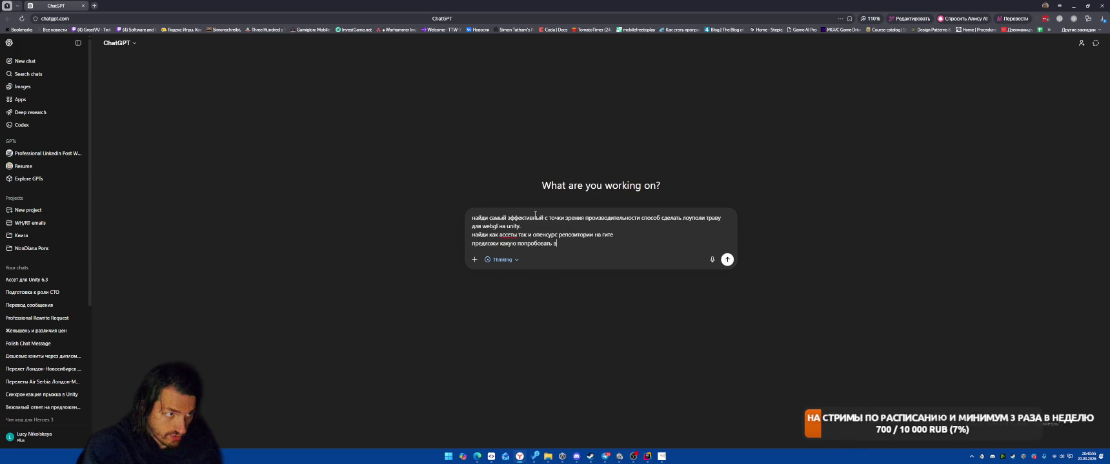
pyautogui.write(' первую очередь')
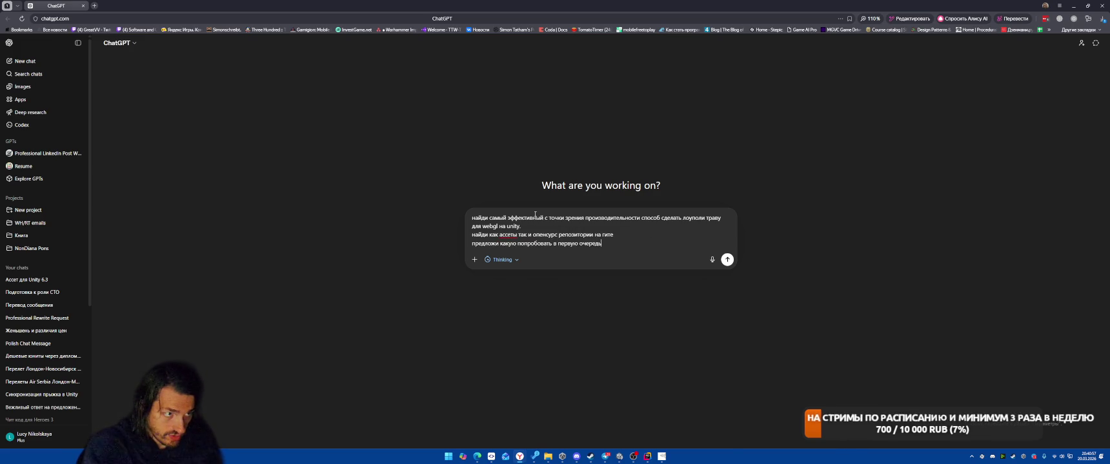
pyautogui.press('Return')
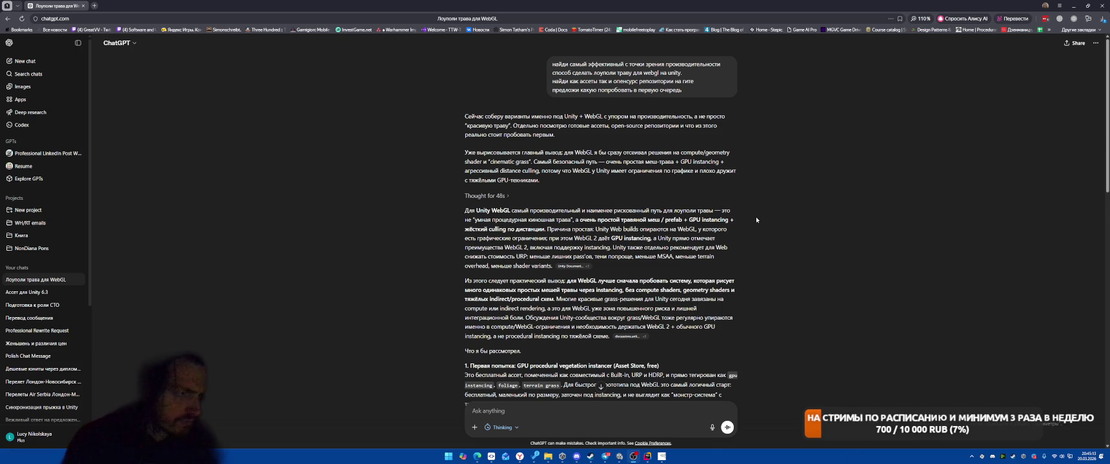
# - Scroll through ChatGPT's answer recommending GPU Procedural Vegetation Instancer, Advanced Terrain Grass and Stylized Grass Shader
pyautogui.scroll(-1, 781, 207)
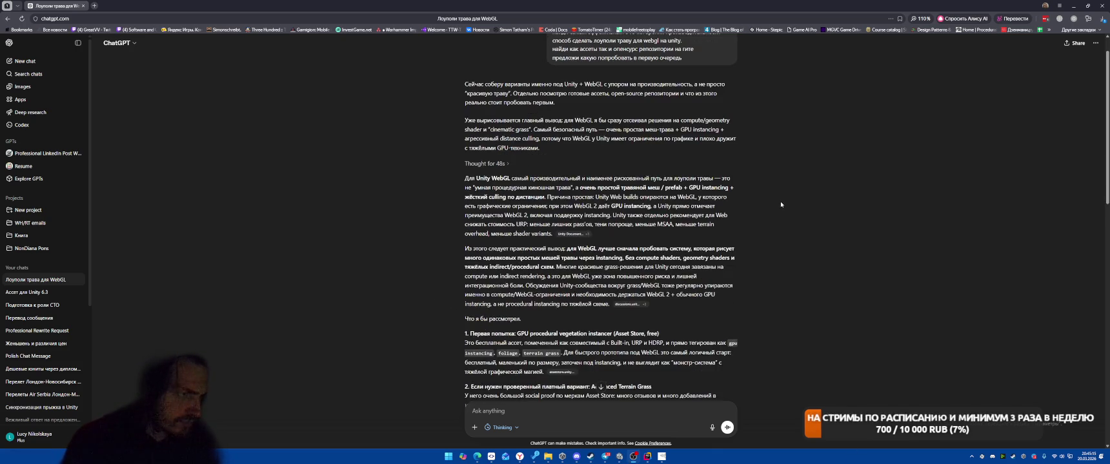
pyautogui.scroll(-2, 793, 194)
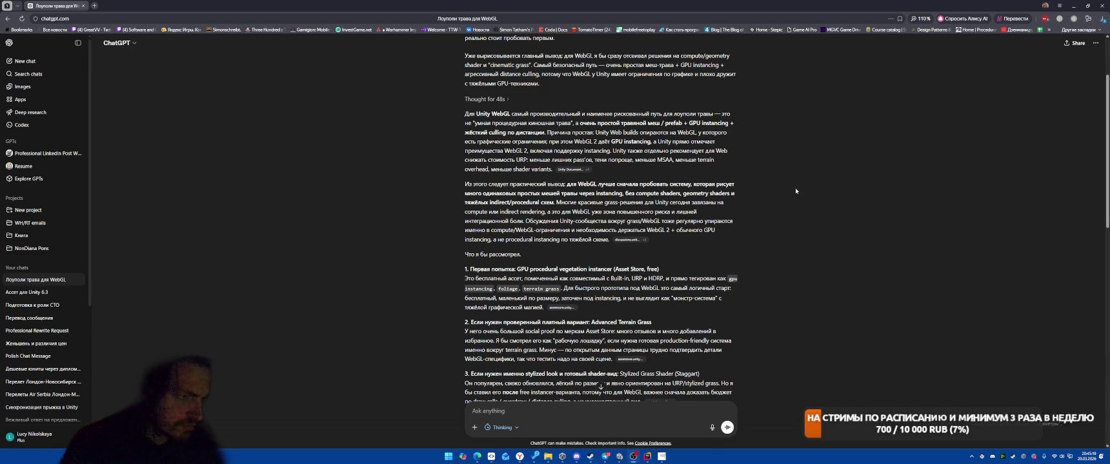
# - Open the recommended vegetation instancer's Asset Store page and browse its gallery images
pyautogui.click(659, 284)
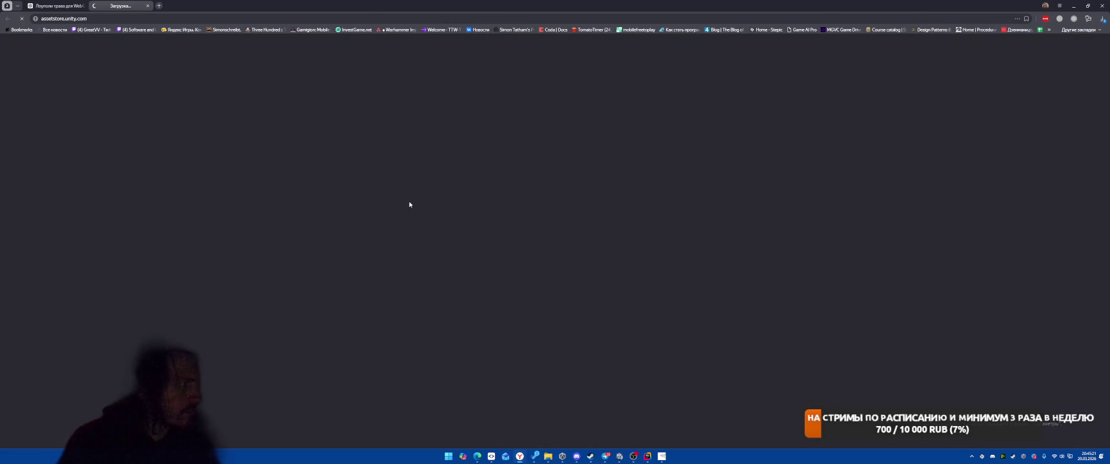
pyautogui.moveTo(65, 3)
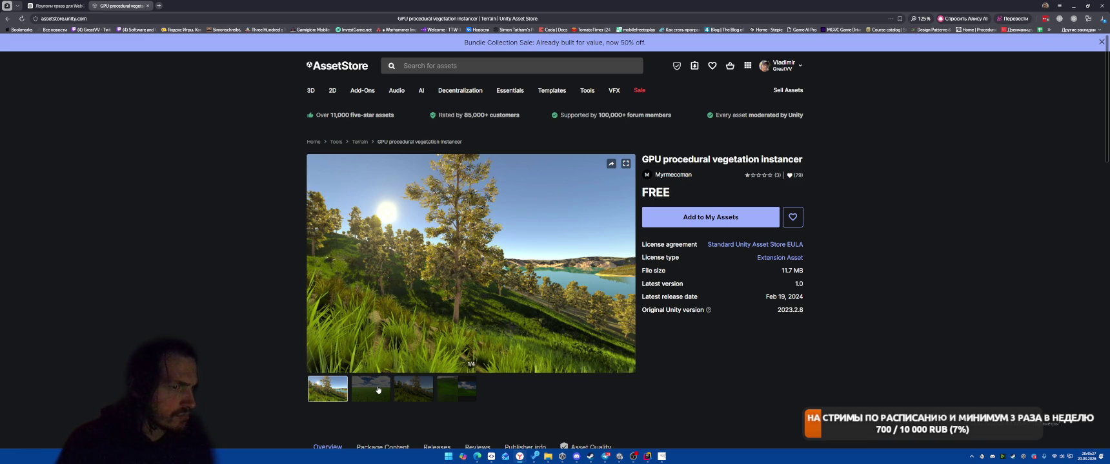
pyautogui.click(378, 389)
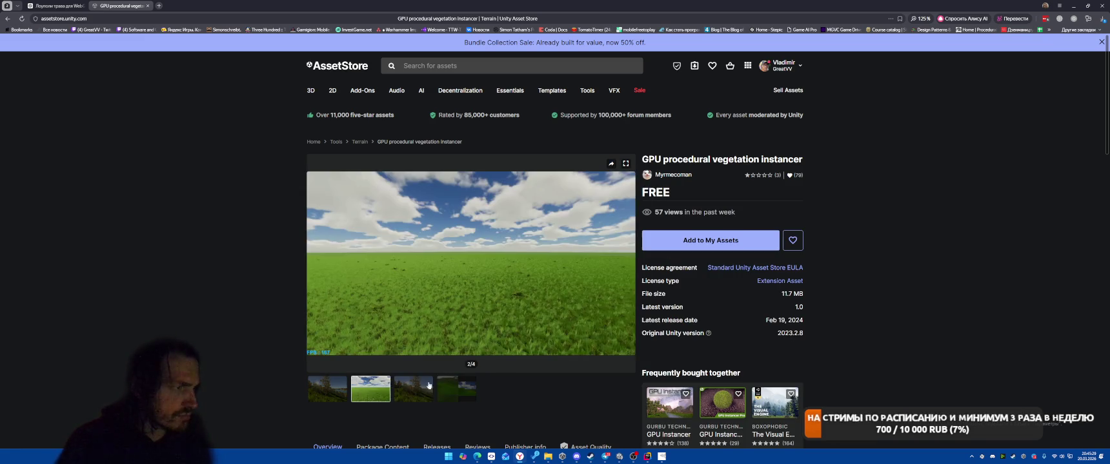
pyautogui.scroll(-3, 386, 384)
pyautogui.click(407, 234)
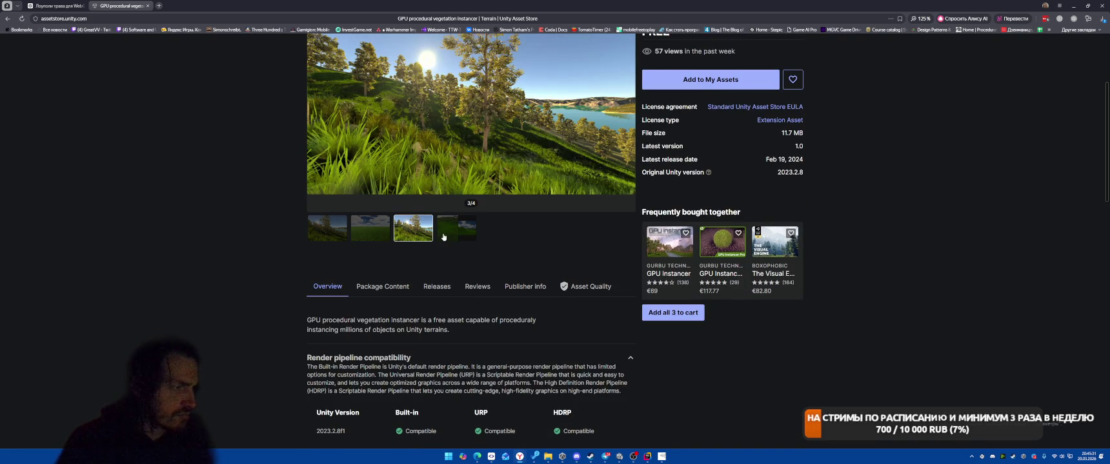
pyautogui.scroll(3, 561, 344)
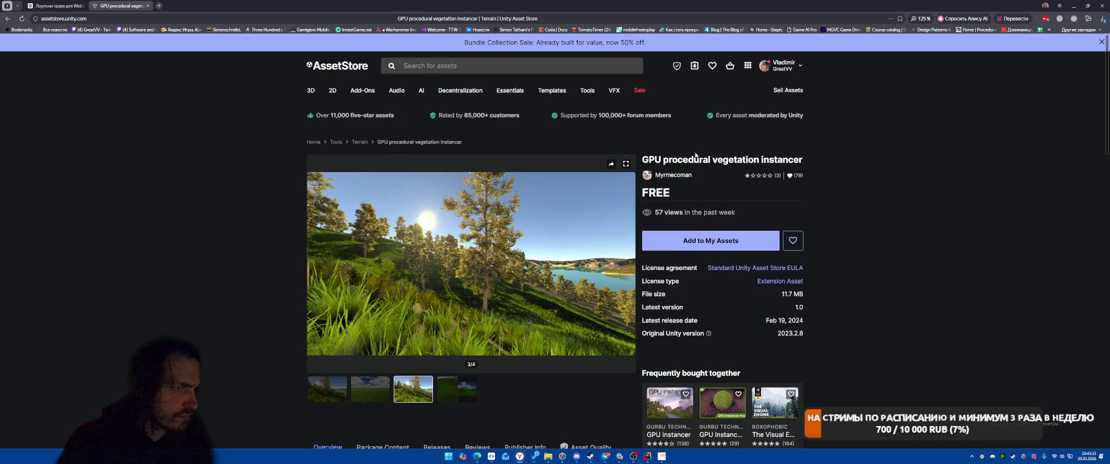
# - Add the free vegetation instancer to My Assets, accepting the Terms of Service
pyautogui.click(664, 241)
pyautogui.click(611, 285)
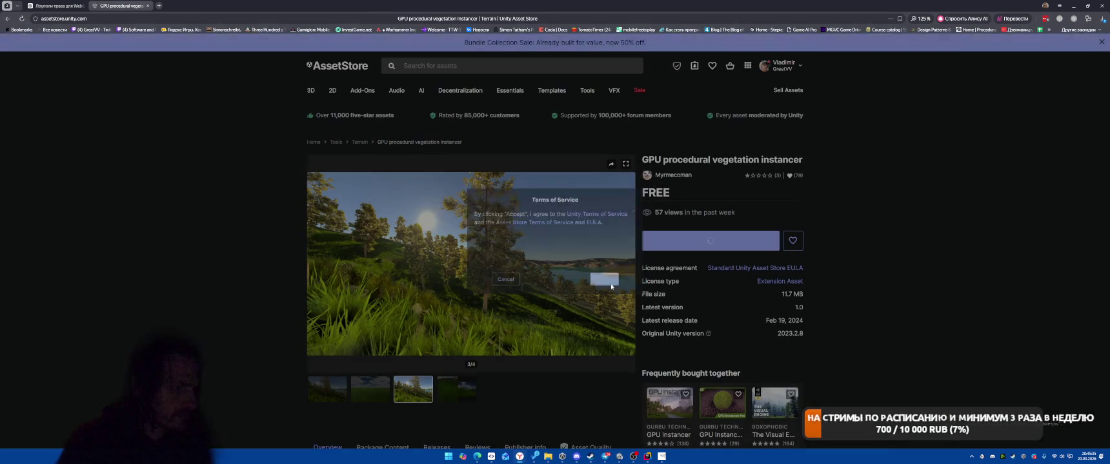
pyautogui.hotkey('alt', 'Tab')
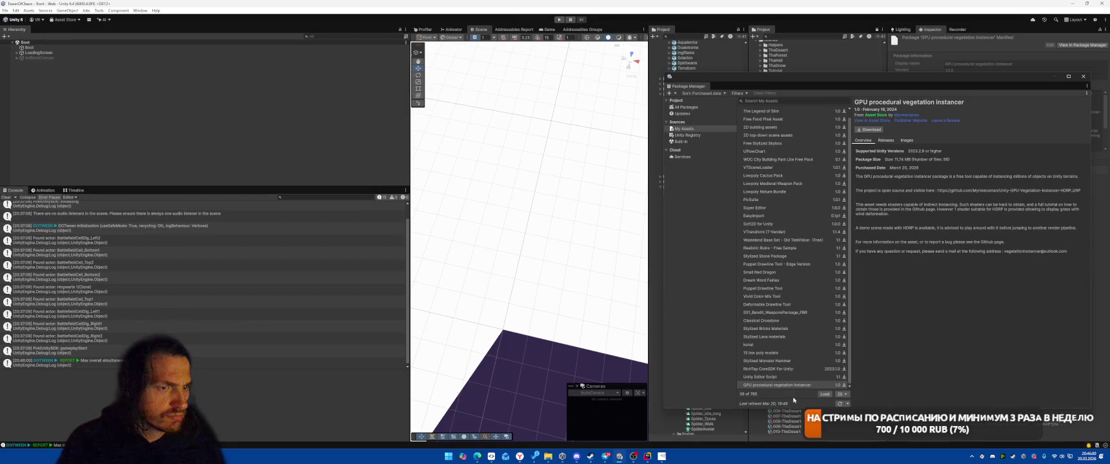
# - Download the GPU procedural vegetation instancer in Package Manager and start importing it past the dependency warning
pyautogui.click(793, 401)
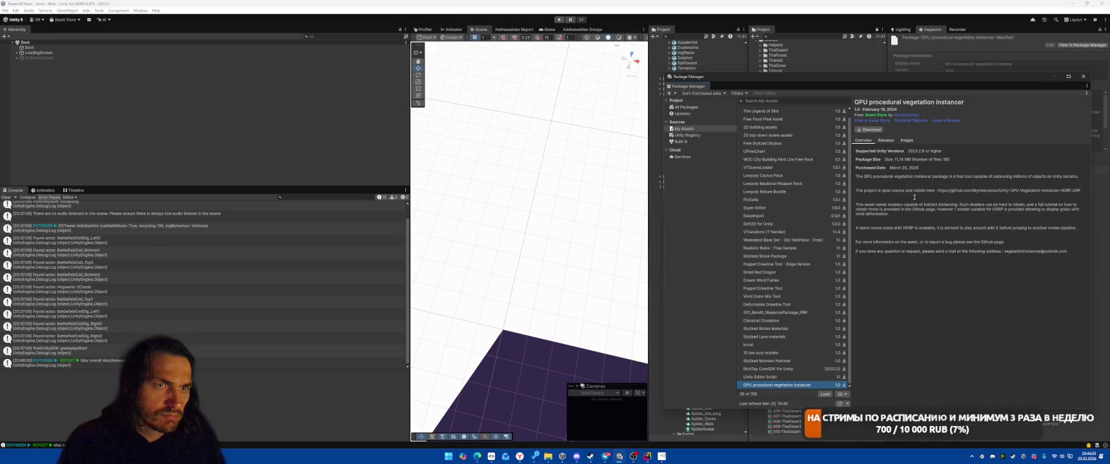
pyautogui.click(868, 129)
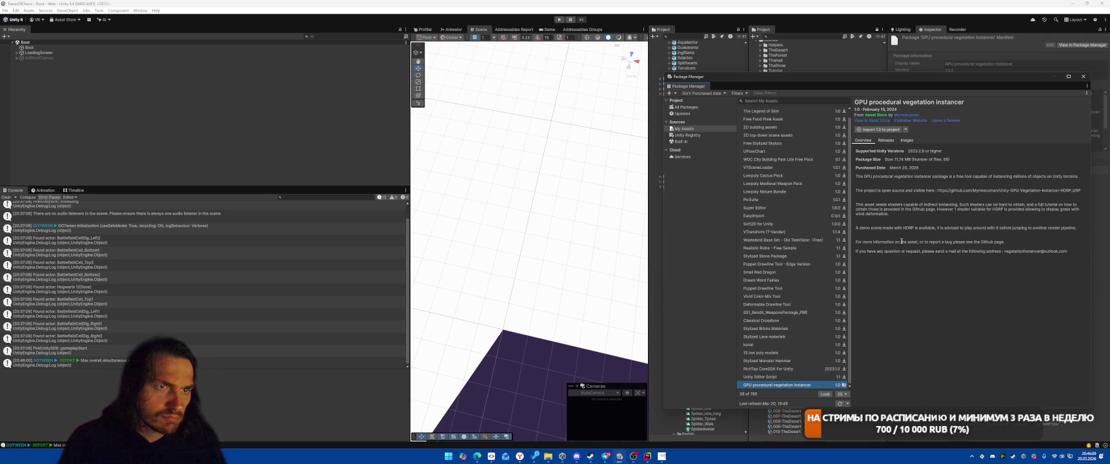
pyautogui.click(878, 130)
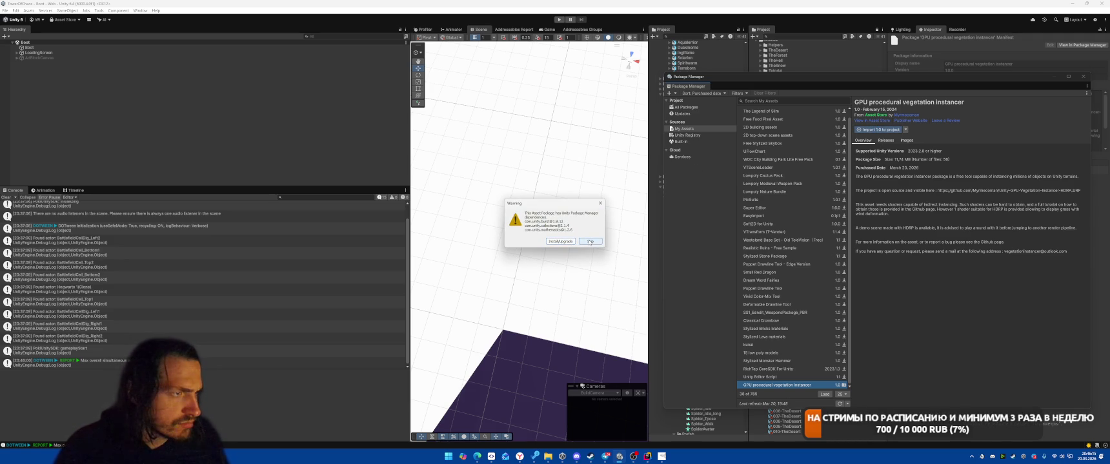
pyautogui.click(589, 241)
pyautogui.click(706, 142)
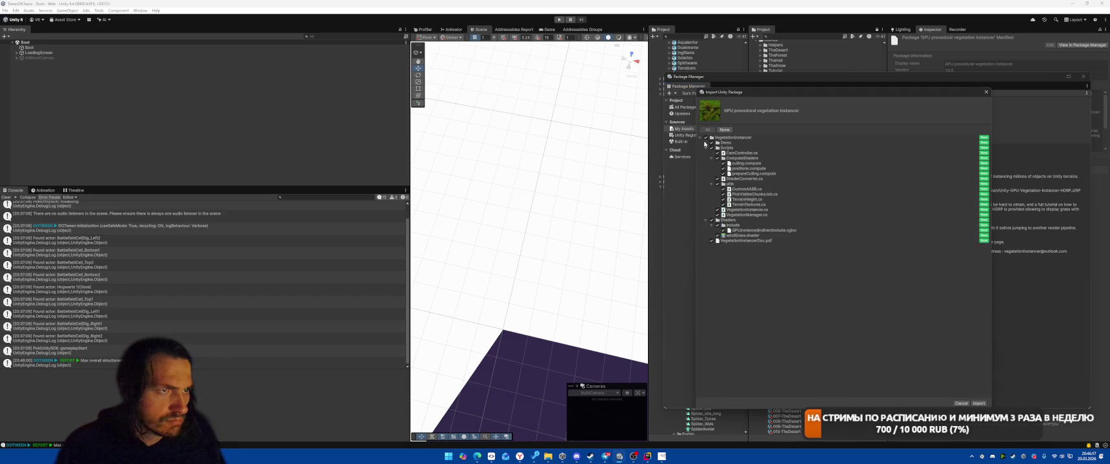
# - Review the Scripts and Shaders folders, import the package, then inspect a resulting HDRP shader error
pyautogui.click(706, 148)
pyautogui.click(707, 153)
pyautogui.click(707, 153)
pyautogui.click(707, 153)
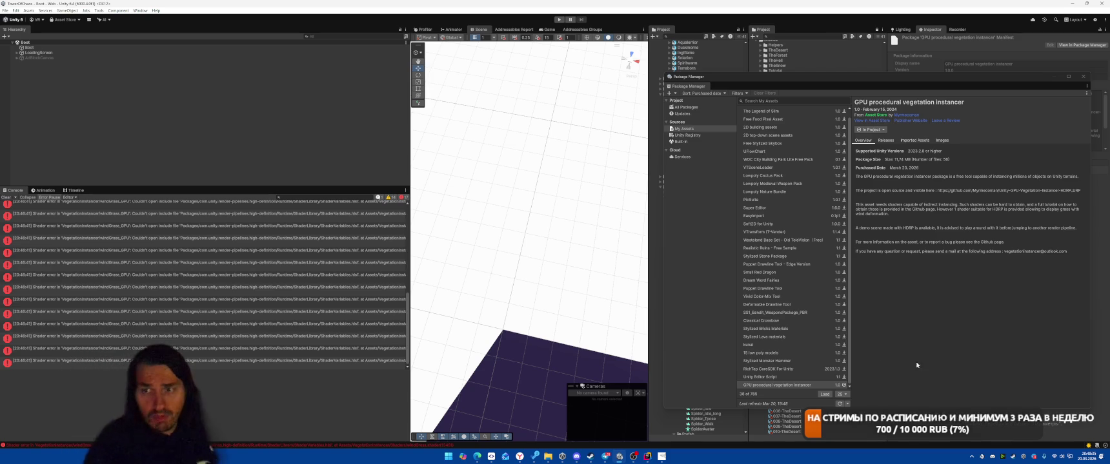
pyautogui.click(279, 275)
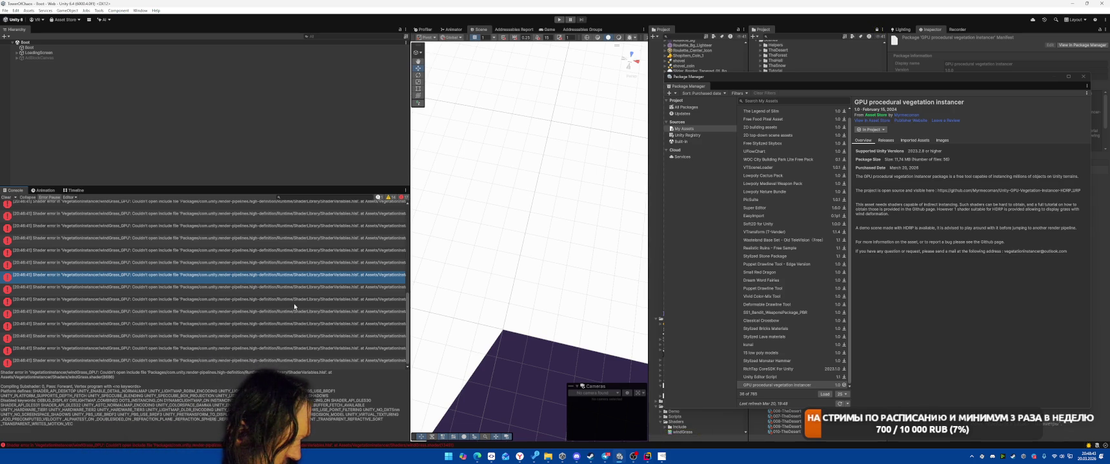
# - Scroll the Console log and open the windGrass shader at its missing HDRP include error
pyautogui.scroll(10, 294, 307)
pyautogui.scroll(-3, 295, 306)
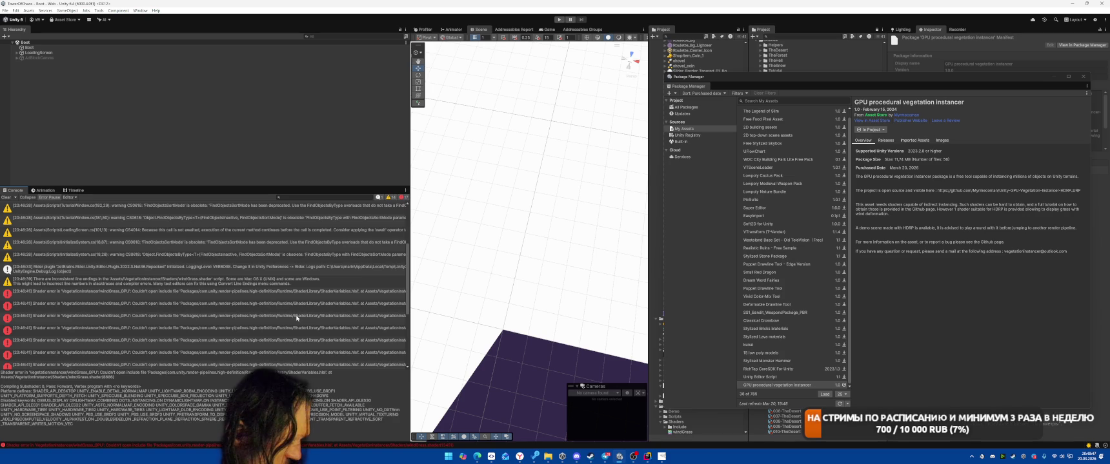
pyautogui.doubleClick(295, 294)
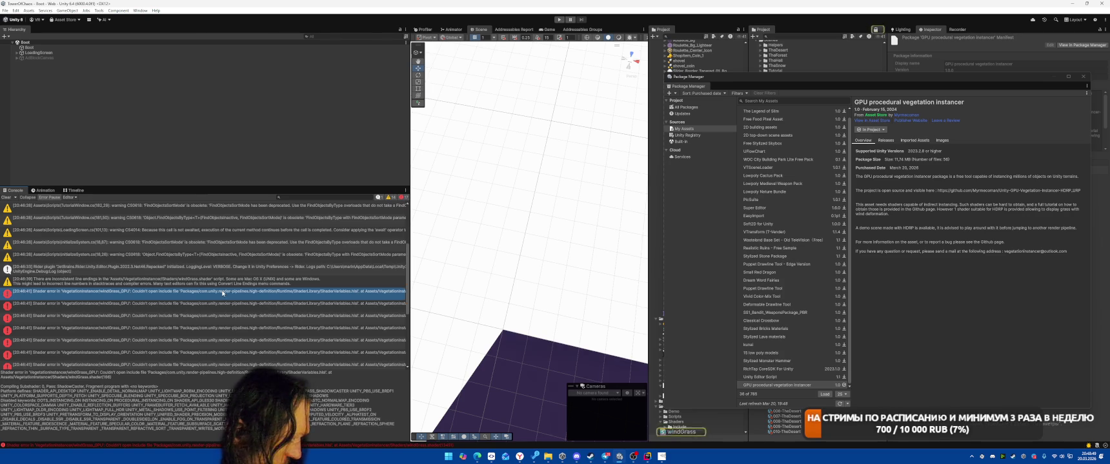
# - Scroll through the VegetationInstancer/windGrass_GPU shader source in Rider
pyautogui.scroll(-5, 553, 180)
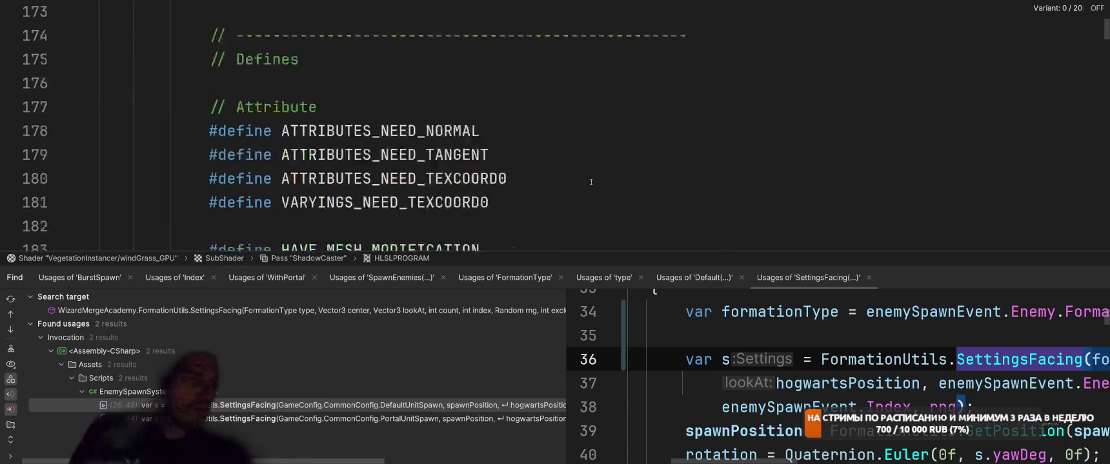
pyautogui.click(571, 150)
pyautogui.scroll(-2, 571, 150)
pyautogui.scroll(-2, 571, 150)
pyautogui.scroll(15, 577, 152)
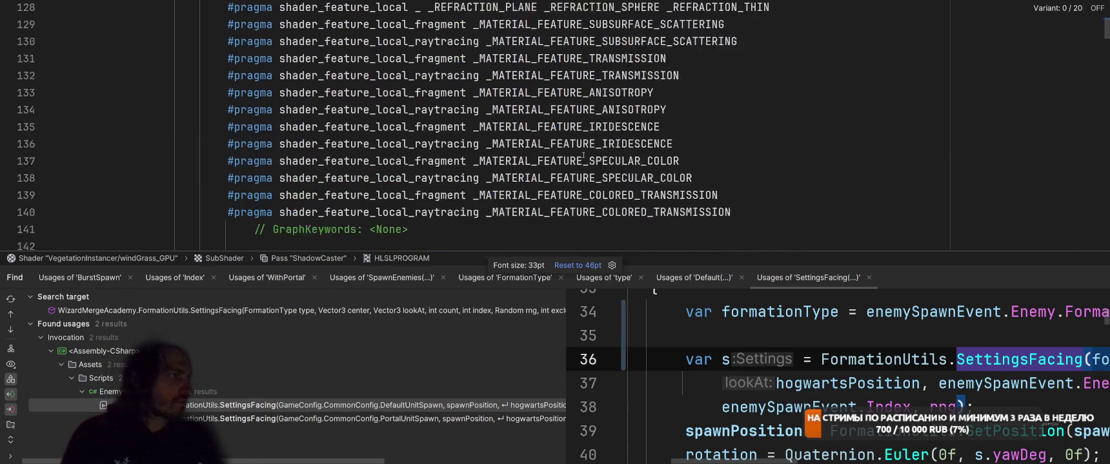
pyautogui.scroll(-2, 582, 155)
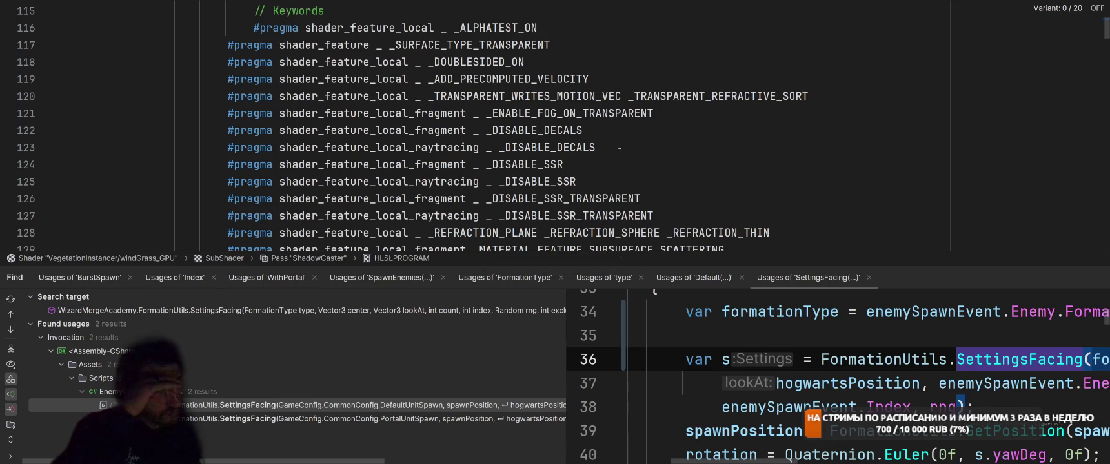
pyautogui.scroll(8, 621, 151)
pyautogui.scroll(20, 622, 151)
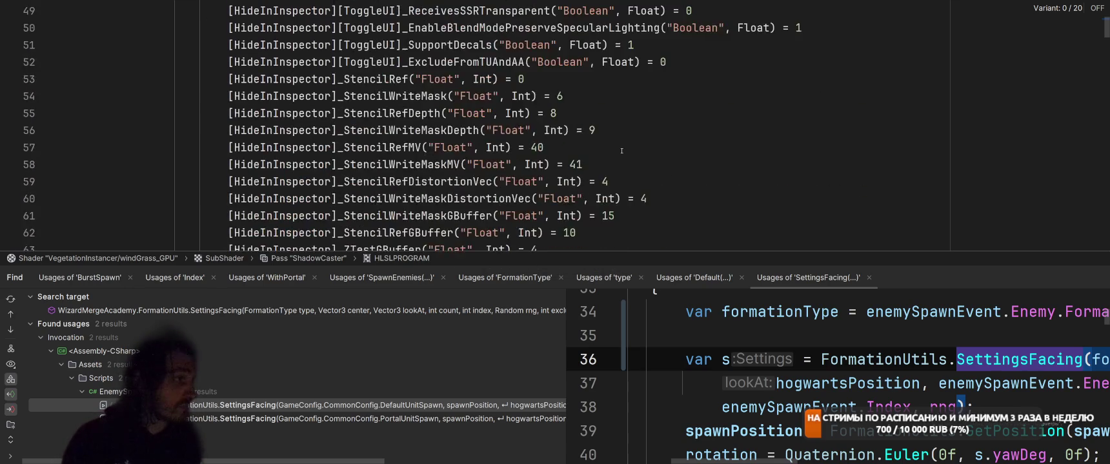
pyautogui.scroll(8, 621, 151)
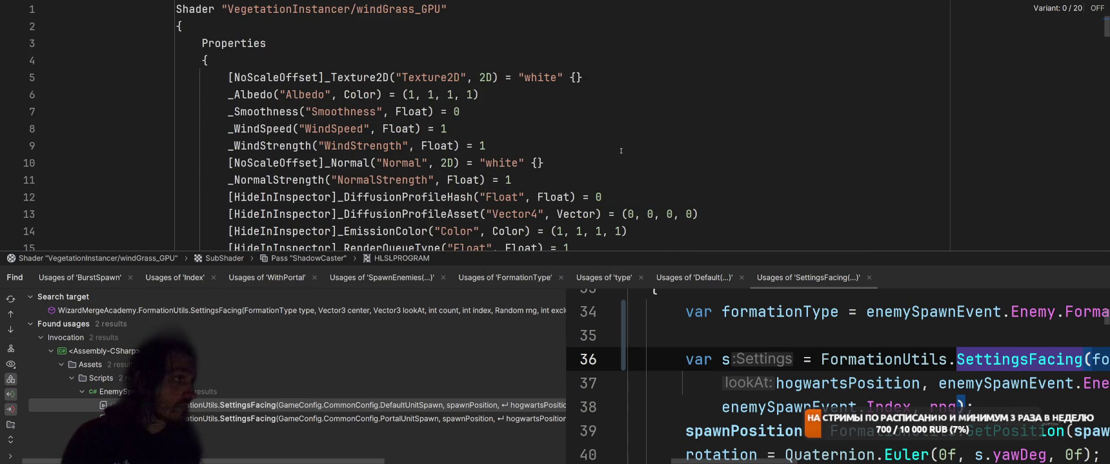
# - Close the Find tool window and read down to the ShadowCaster pass's HDRP FragInputs.hlsl include
pyautogui.click(1084, 278)
pyautogui.scroll(-20, 718, 225)
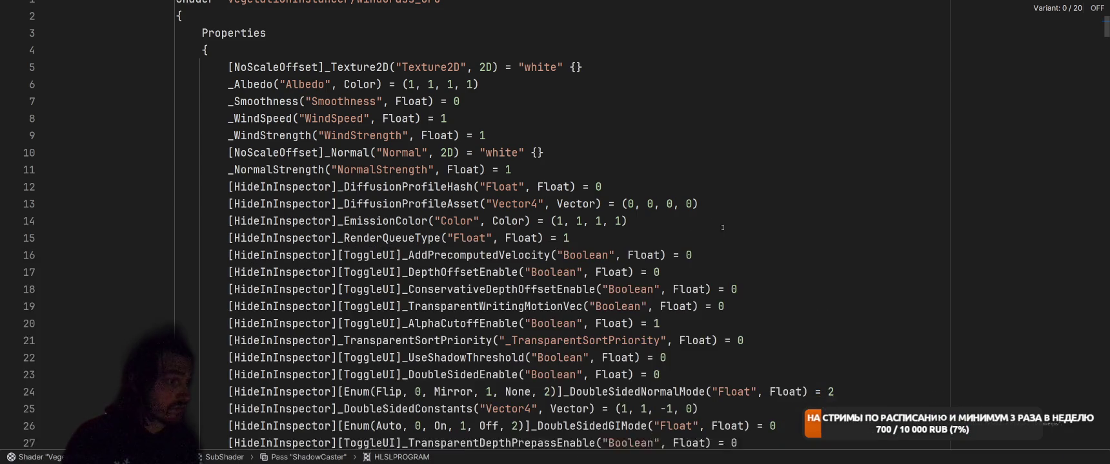
pyautogui.scroll(-20, 756, 226)
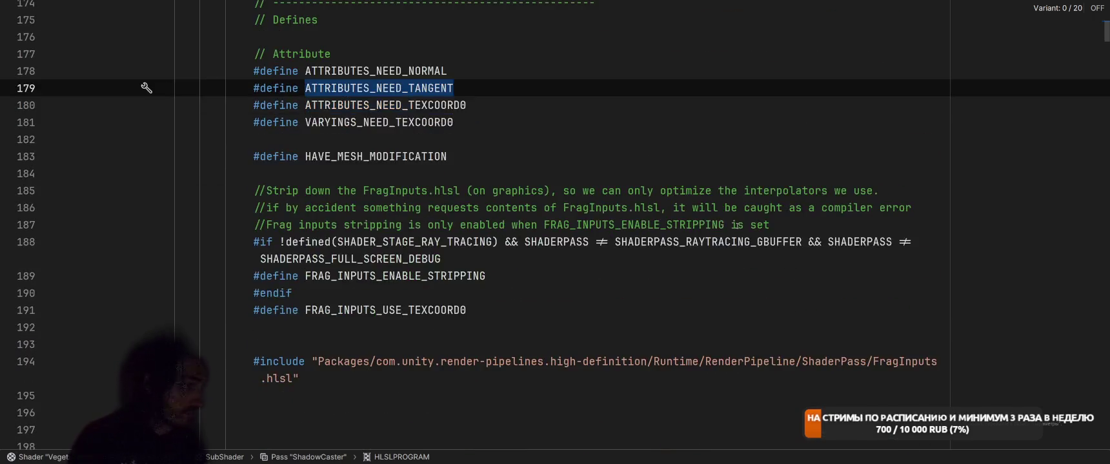
pyautogui.hotkey('alt', 'Tab')
pyautogui.hotkey('alt', 'Tab')
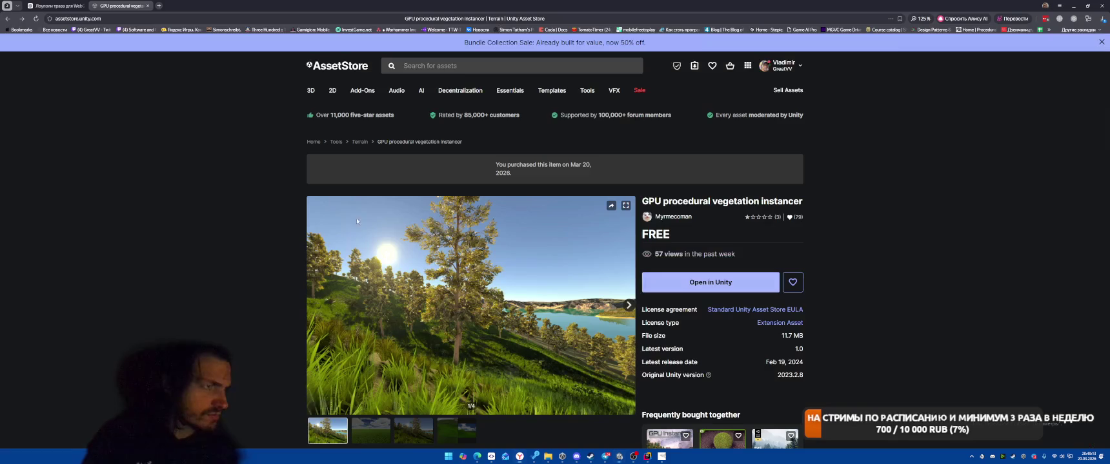
# - Open the description's Unity-GPU-Vegetation-Instancer-HDRP_URP GitHub link in a new browser tab
pyautogui.scroll(-5, 417, 228)
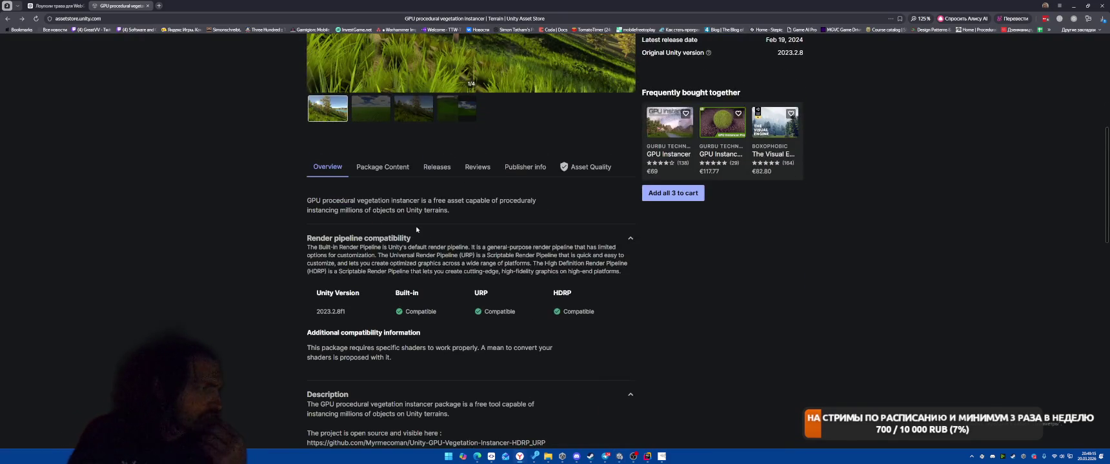
pyautogui.scroll(-4, 418, 228)
pyautogui.moveTo(307, 153); pyautogui.dragTo(564, 155)
pyautogui.click(563, 155)
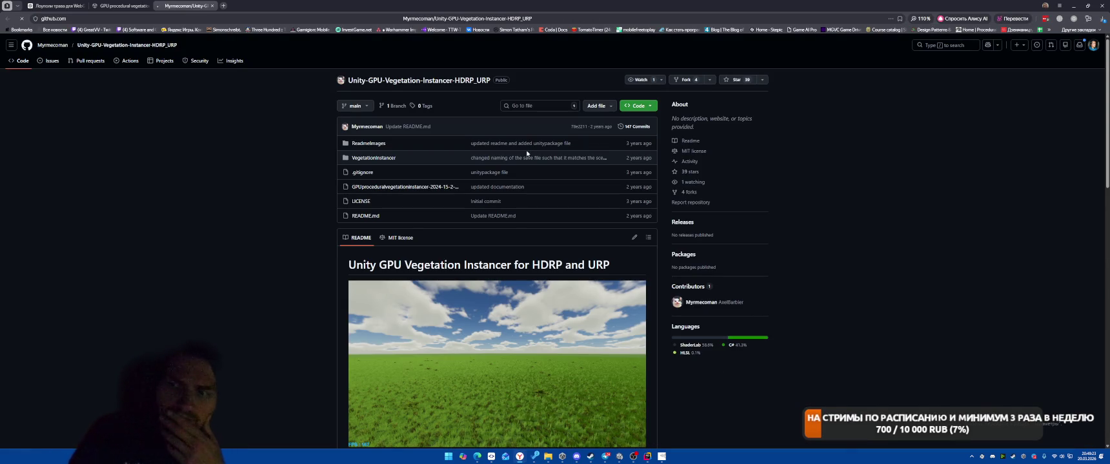
# - Read the README's Overview and 'Import Vegetation Instancer to your project' sections, then return to Unity
pyautogui.scroll(-3, 286, 276)
pyautogui.scroll(-7, 286, 276)
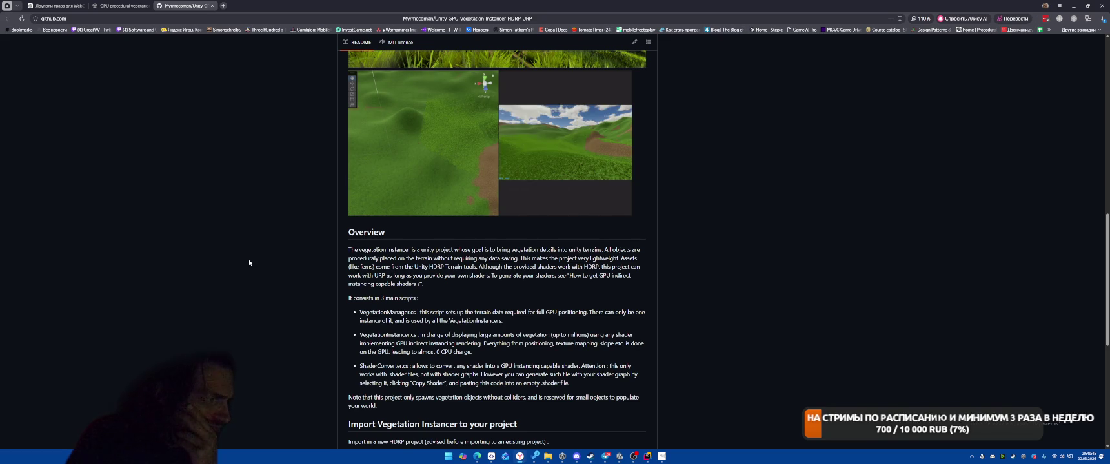
pyautogui.scroll(-3, 249, 259)
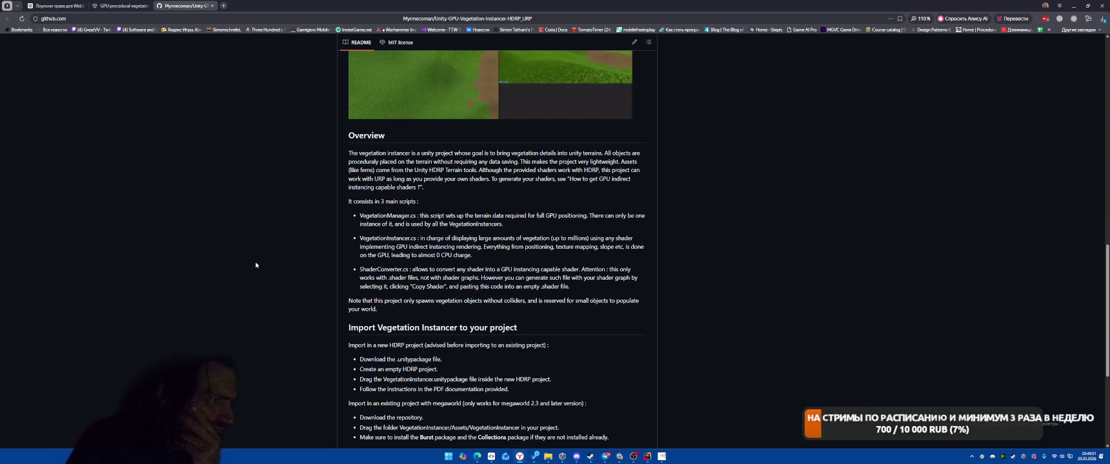
pyautogui.click(641, 451)
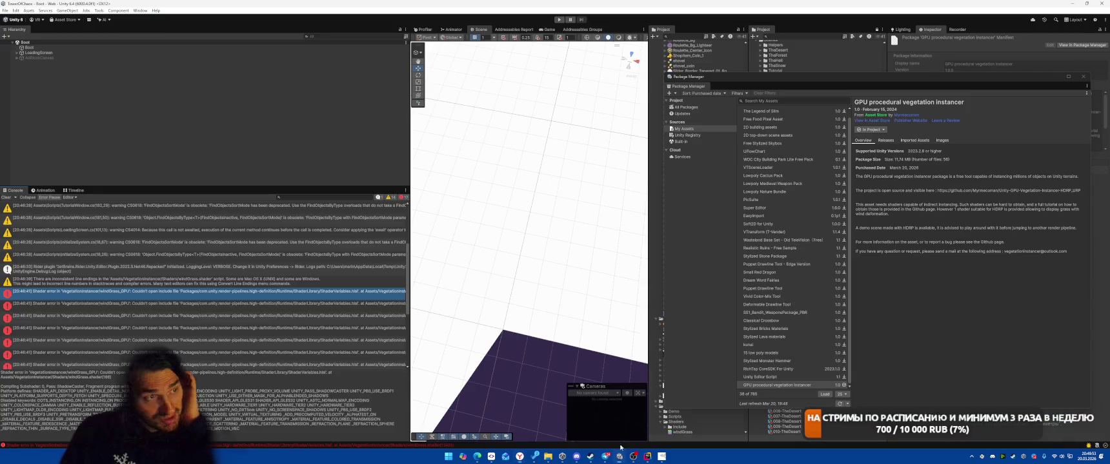
# - Close Package Manager, select the imported VegetationInstancer folder, then go back to the GitHub README
pyautogui.click(1084, 77)
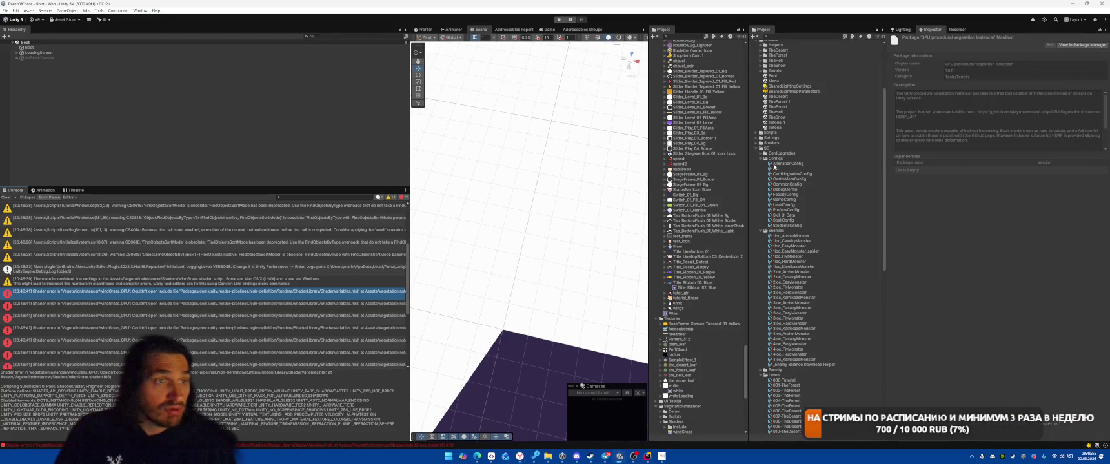
pyautogui.scroll(-5, 795, 194)
pyautogui.scroll(-10, 795, 194)
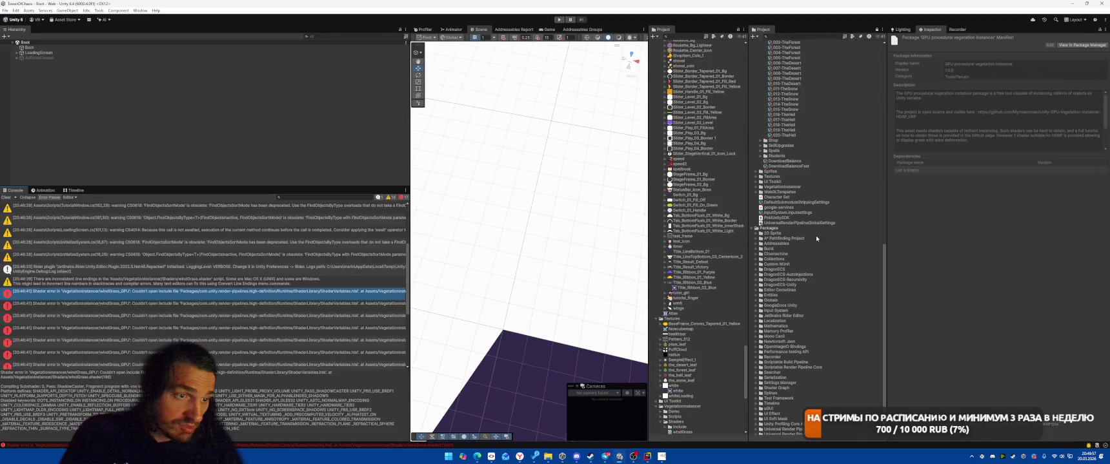
pyautogui.click(797, 187)
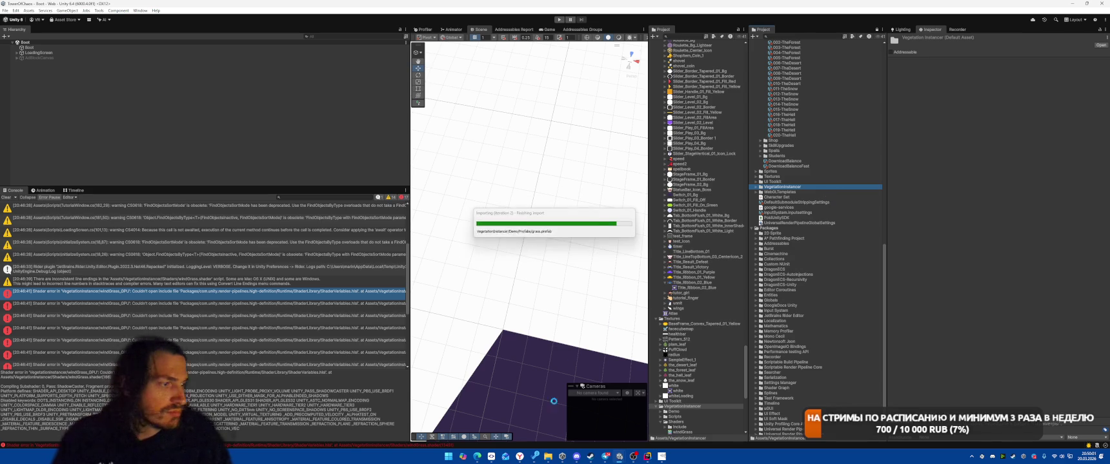
pyautogui.moveTo(519, 457)
pyautogui.click(555, 421)
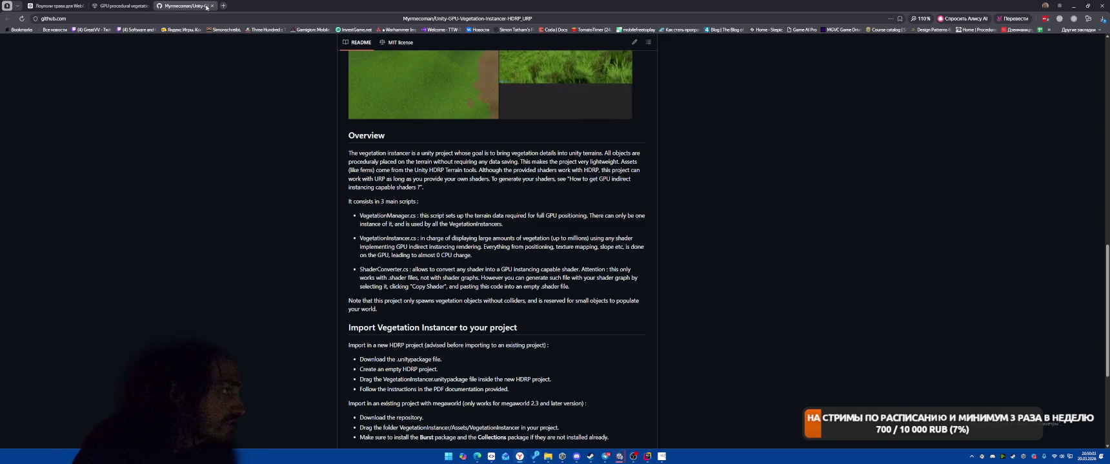
# - Close the GitHub README and vegetation instancer store tabs, returning to ChatGPT's suggestions
pyautogui.click(212, 5)
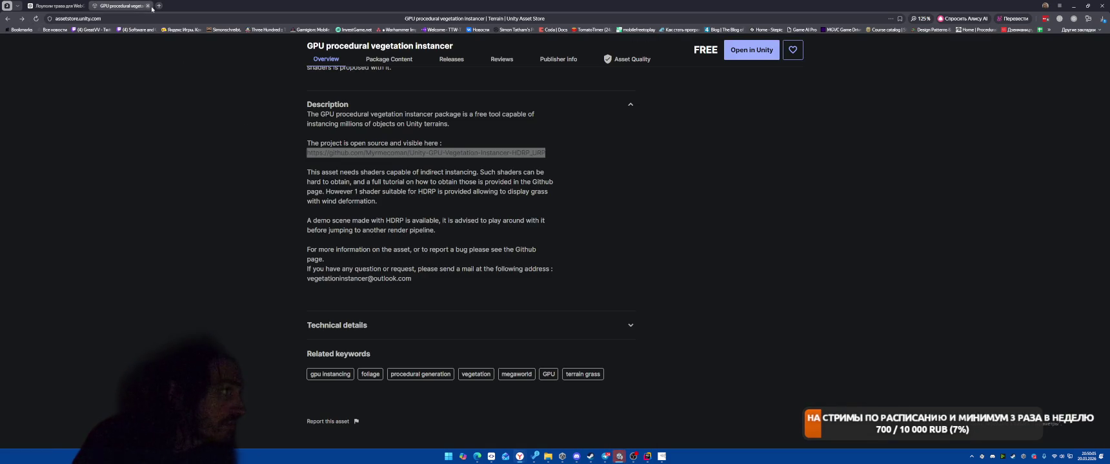
pyautogui.click(147, 5)
pyautogui.scroll(-3, 796, 242)
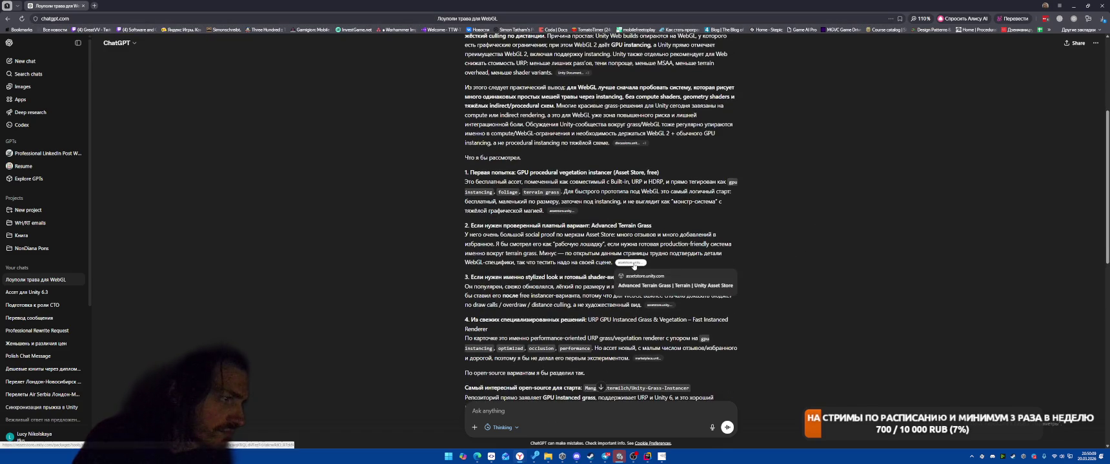
# - Preview the Advanced Terrain Grass gallery, then open the Stylized Grass Shader store page instead
pyautogui.click(630, 263)
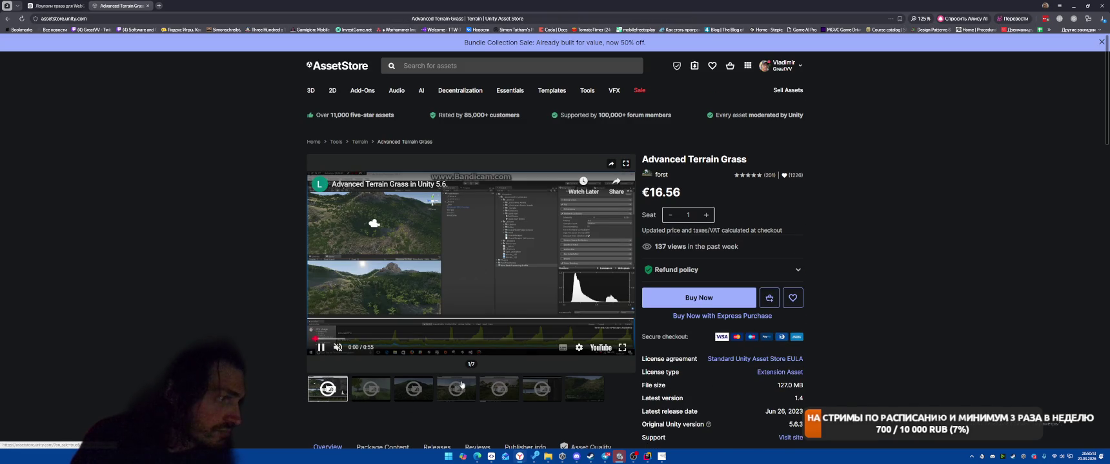
pyautogui.click(599, 392)
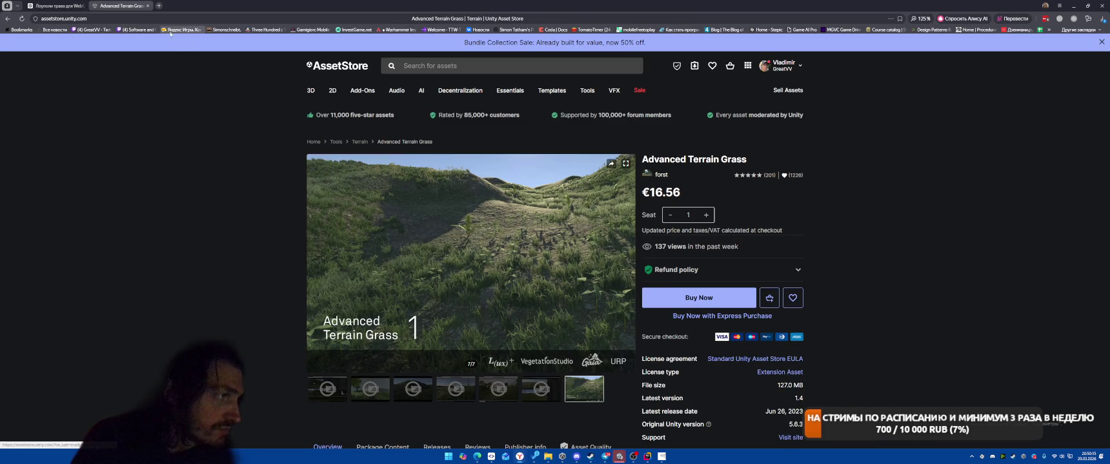
pyautogui.click(147, 6)
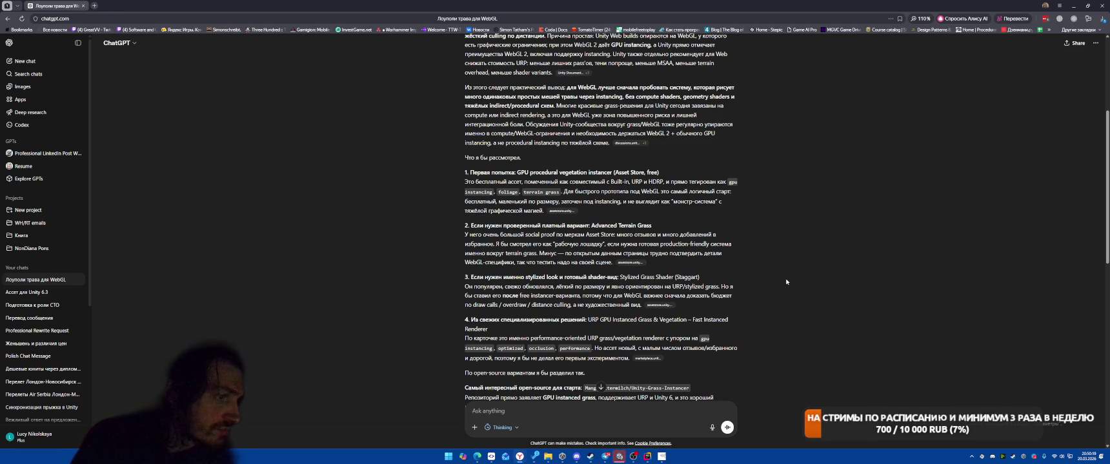
pyautogui.click(659, 306)
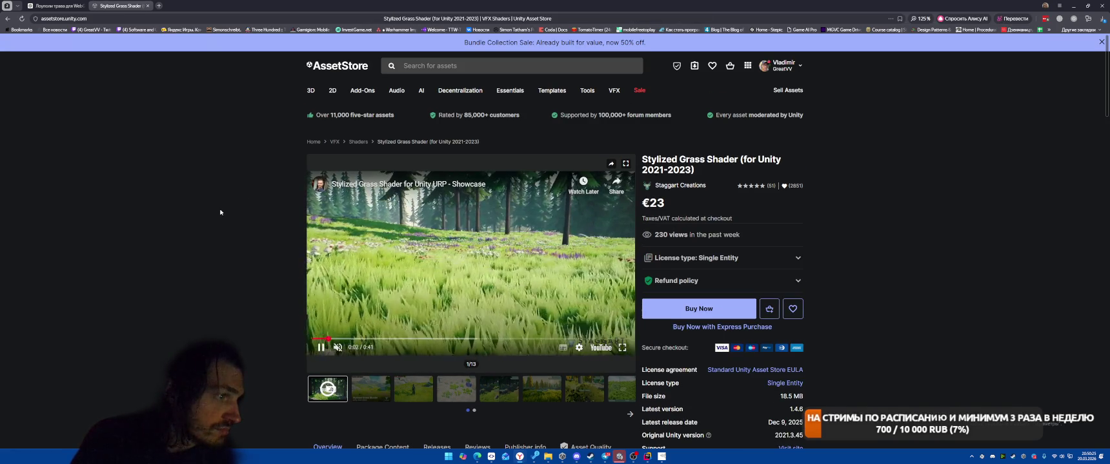
# - Read the Stylized Grass Shader compatibility table, Description, Technical and Limitations sections, noting URP-only support
pyautogui.scroll(-2, 222, 216)
pyautogui.scroll(-2, 223, 218)
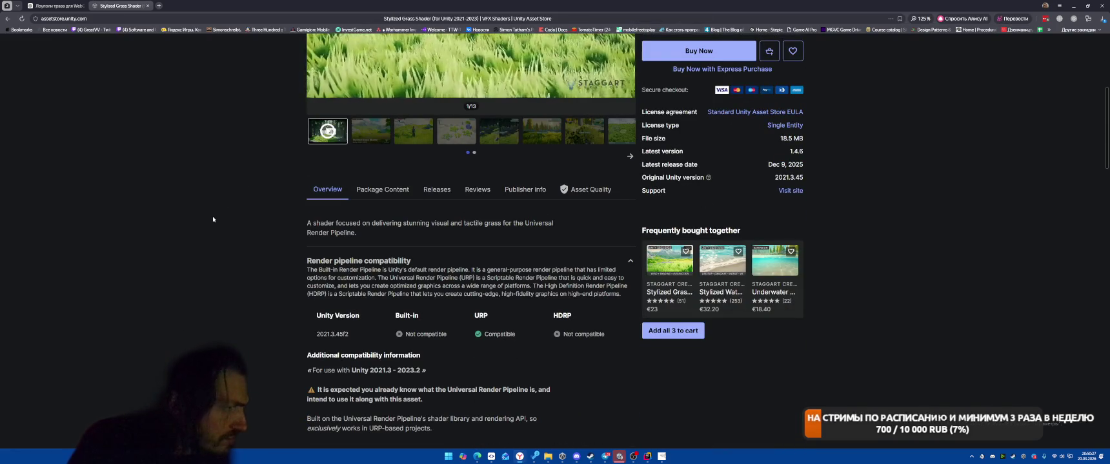
pyautogui.scroll(-3, 216, 222)
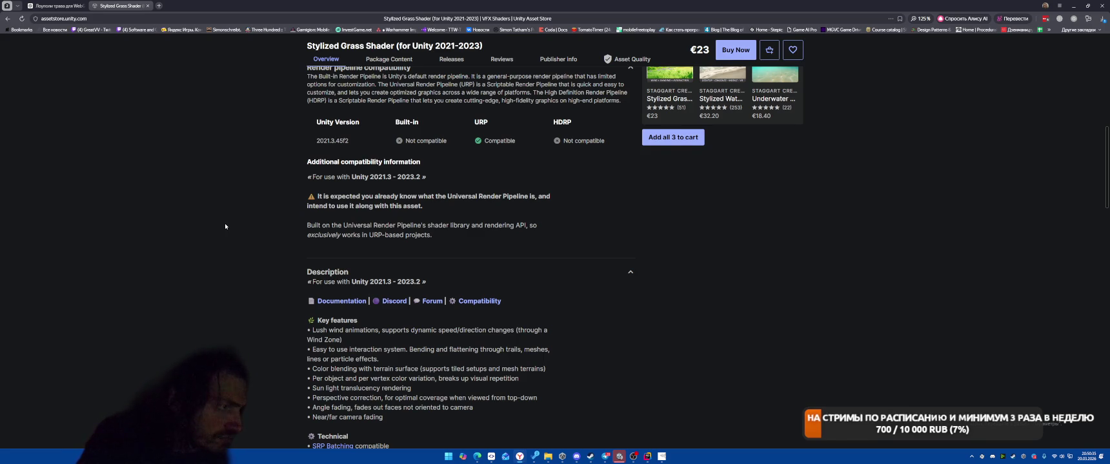
pyautogui.scroll(-1, 225, 227)
pyautogui.scroll(2, 226, 227)
pyautogui.scroll(5, 226, 228)
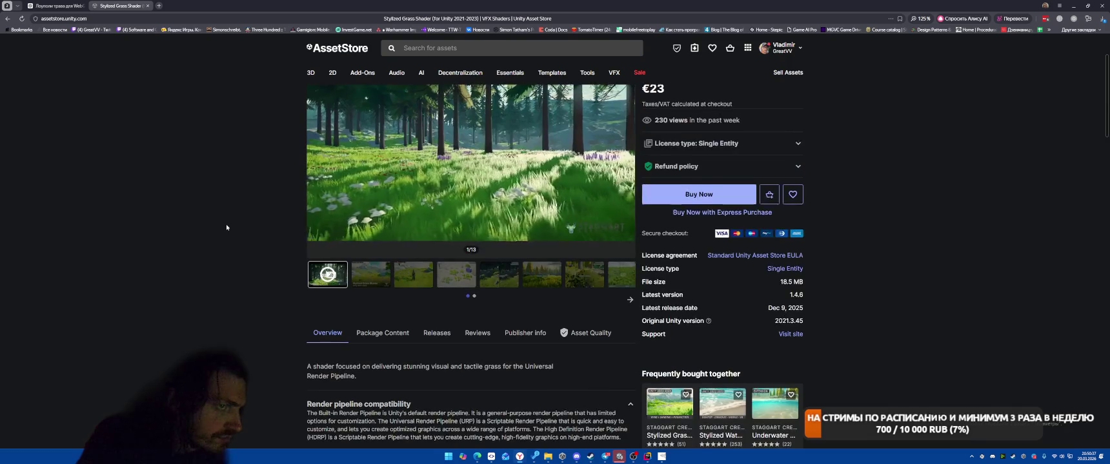
pyautogui.scroll(-3, 228, 229)
pyautogui.scroll(-10, 227, 229)
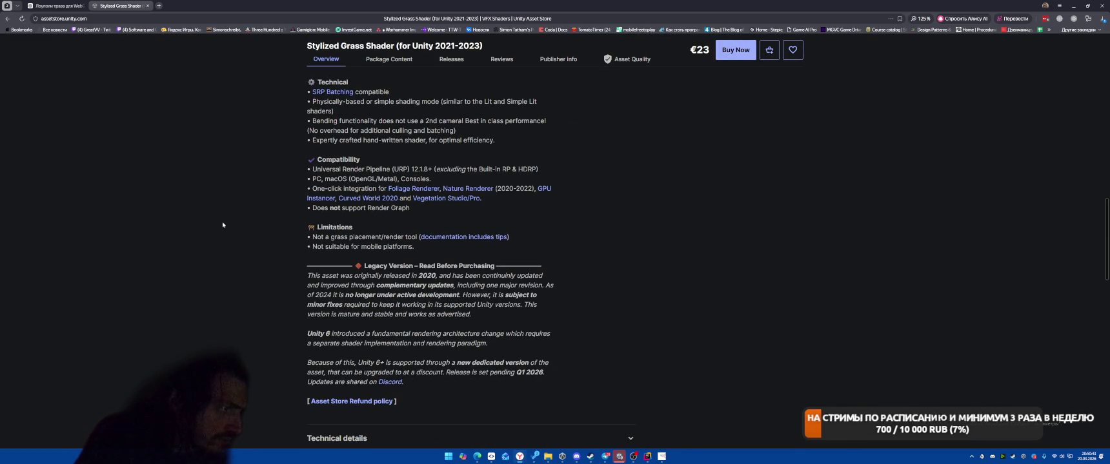
pyautogui.scroll(2, 223, 225)
pyautogui.scroll(2, 223, 225)
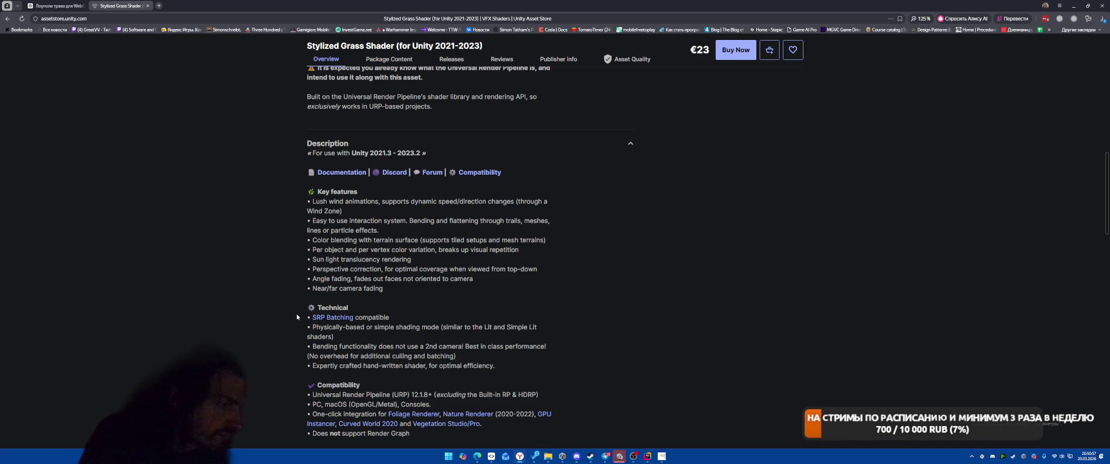
pyautogui.scroll(-1, 702, 312)
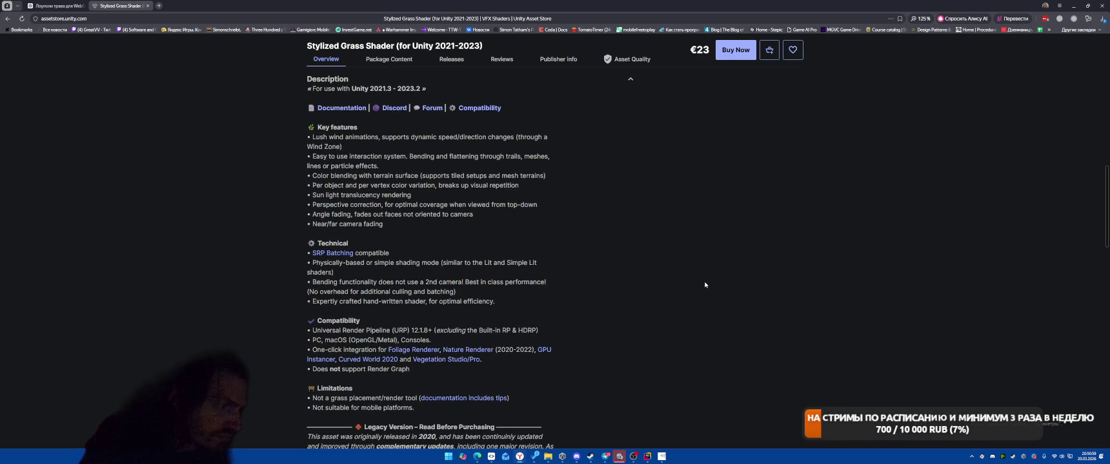
pyautogui.scroll(-1, 705, 285)
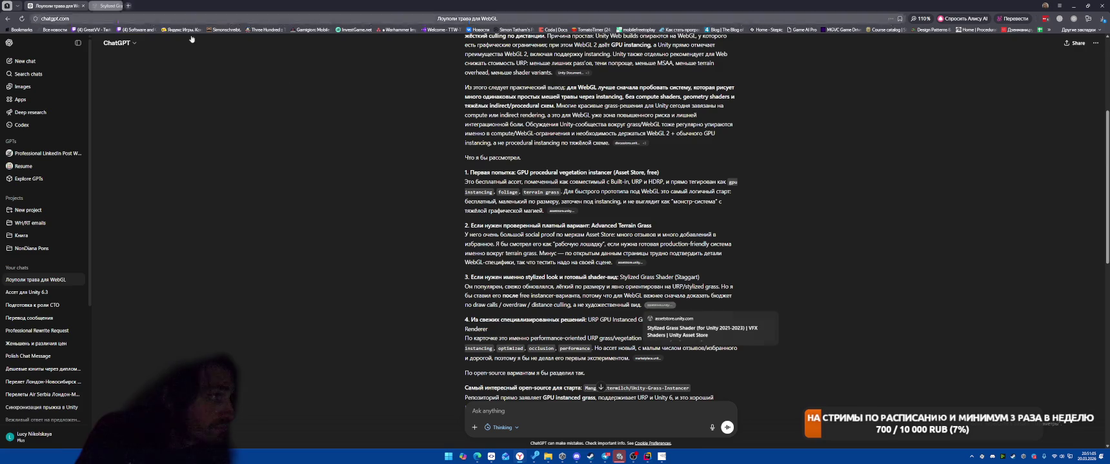
# - Close the Stylized Grass Shader tab and open the €73.59 URP GPU Instanced Grass & Vegetation listing
pyautogui.click(147, 6)
pyautogui.scroll(-2, 881, 245)
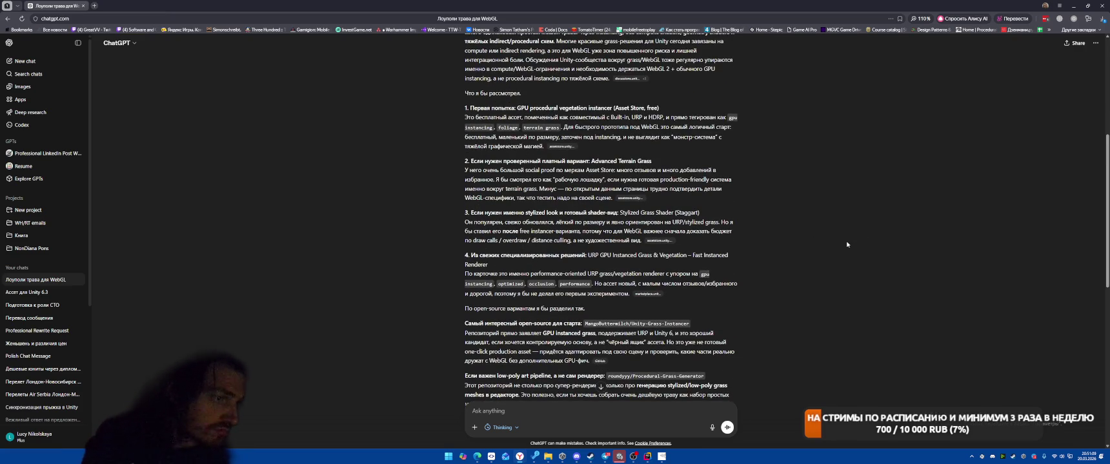
pyautogui.click(647, 293)
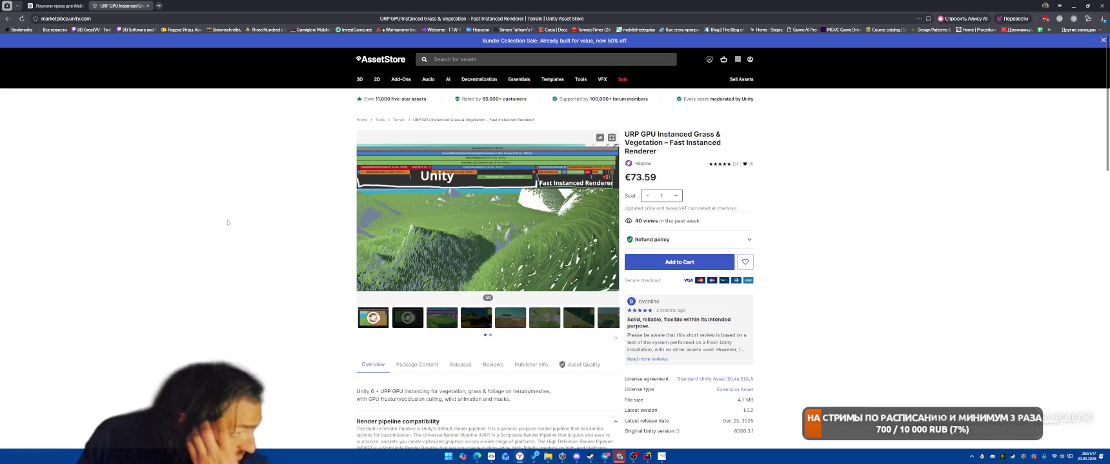
# - Scroll through the URP GPU Instanced Grass listing, then close its tab
pyautogui.scroll(-3, 227, 223)
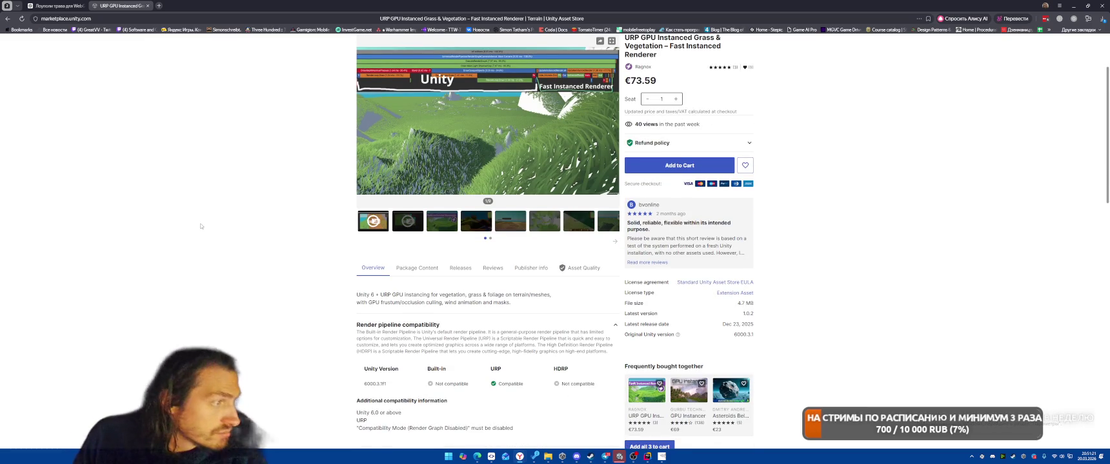
pyautogui.scroll(-5, 201, 227)
pyautogui.scroll(-5, 200, 229)
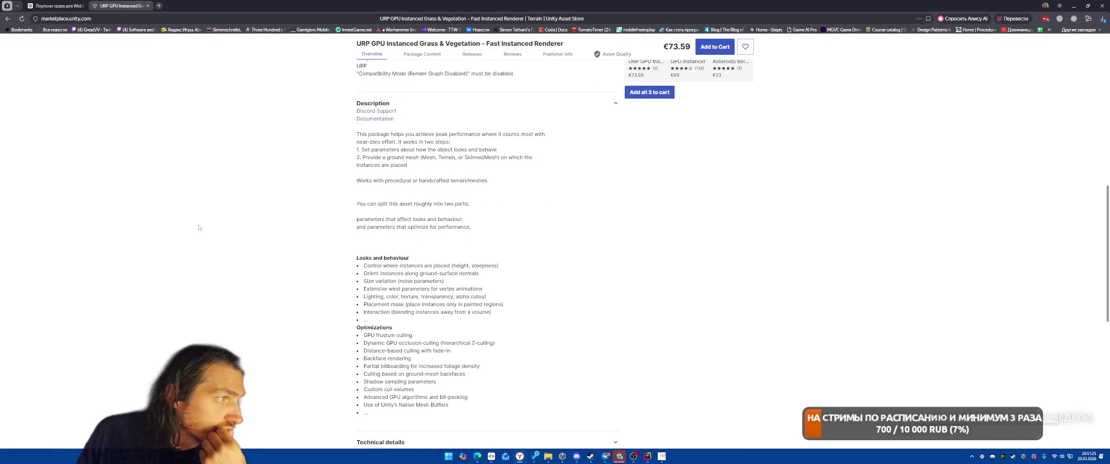
pyautogui.scroll(-5, 200, 229)
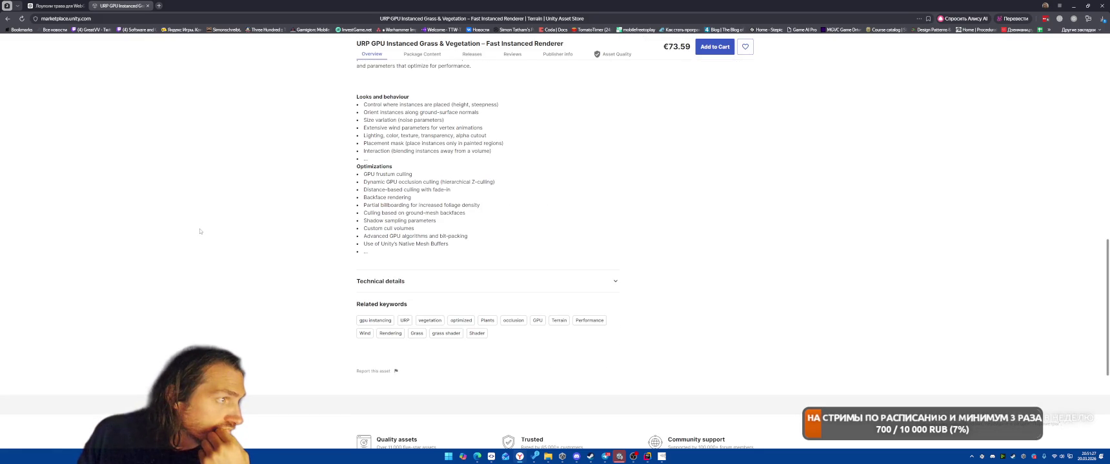
pyautogui.scroll(15, 200, 231)
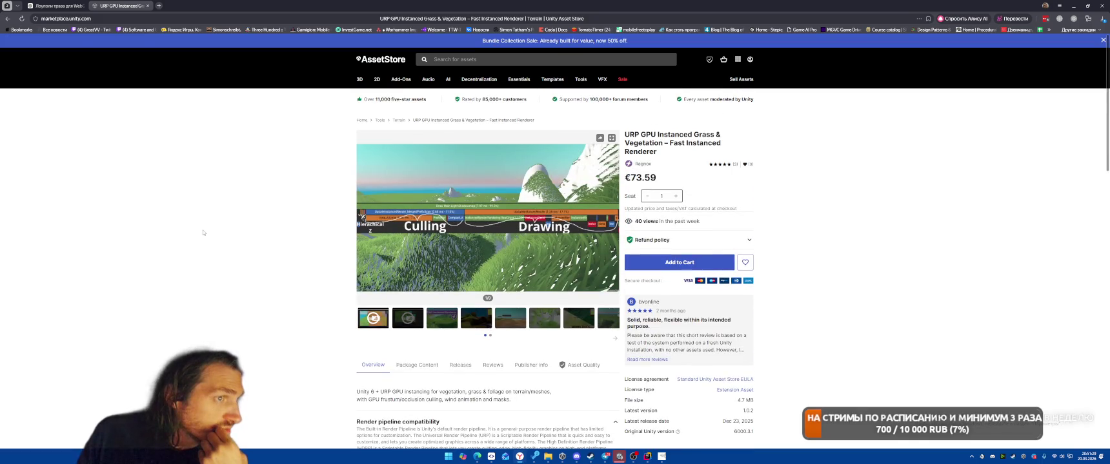
pyautogui.click(147, 5)
# - Open the Unity-Grass-Instancer GitHub repository from ChatGPT's open-source suggestions
pyautogui.scroll(-1, 218, 158)
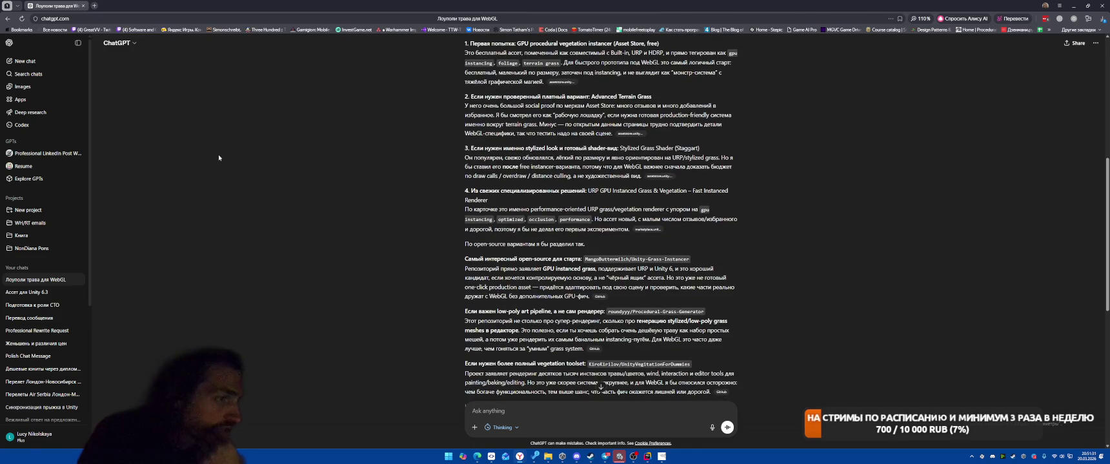
pyautogui.scroll(-1, 218, 157)
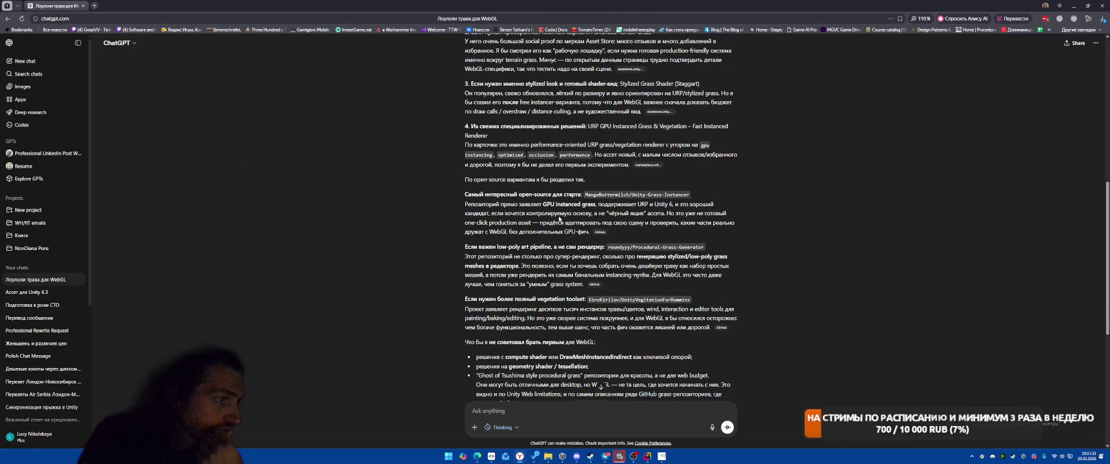
pyautogui.click(600, 231)
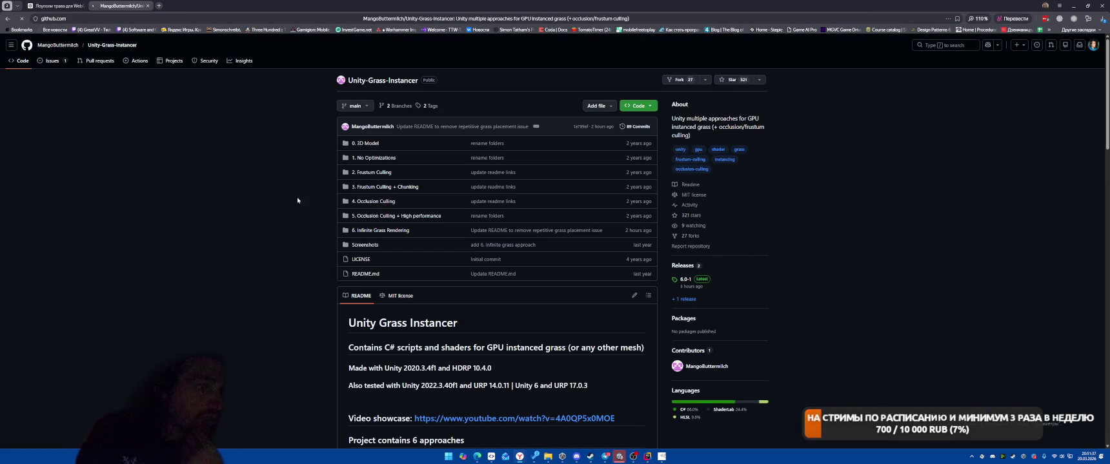
# - Scroll the Unity-Grass-Instancer README down to Requirements and Setup, including the terrain screenshot
pyautogui.scroll(-1, 243, 261)
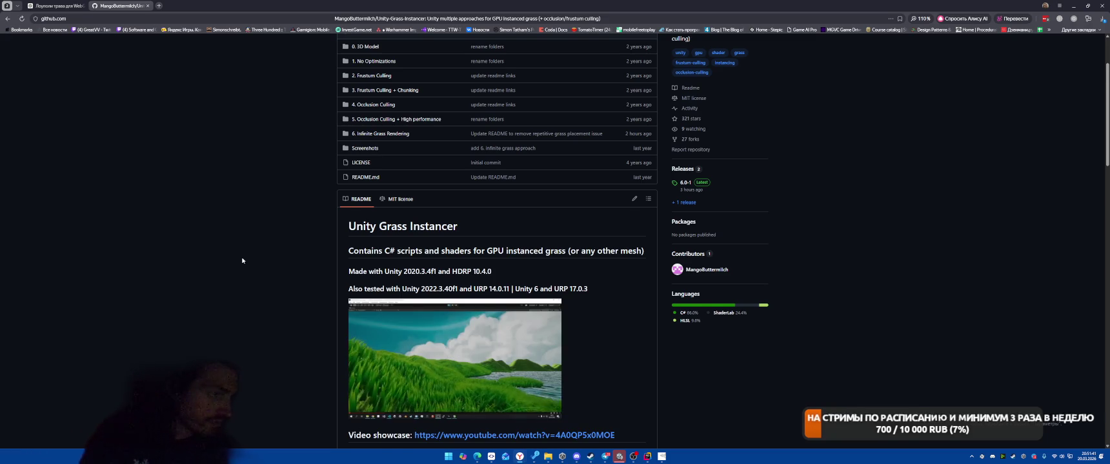
pyautogui.scroll(-1, 243, 260)
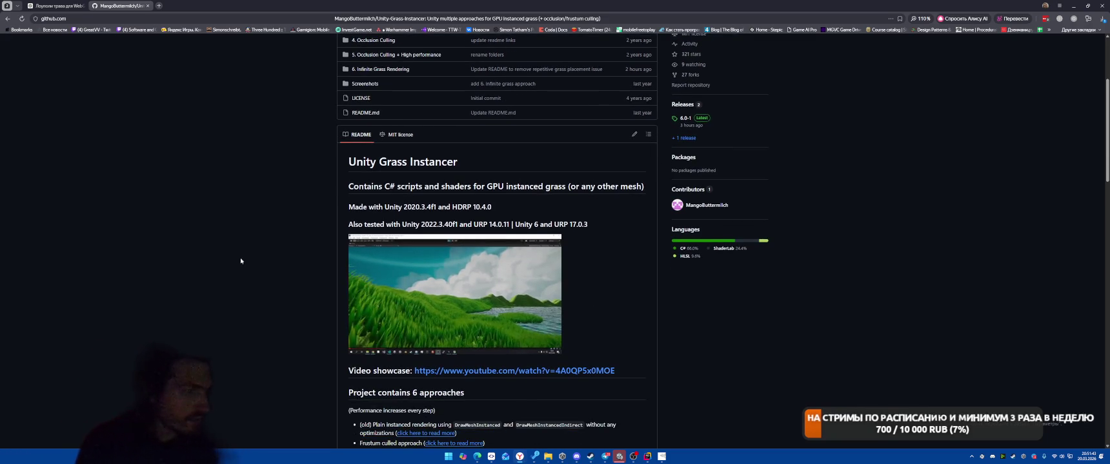
pyautogui.scroll(-1, 232, 262)
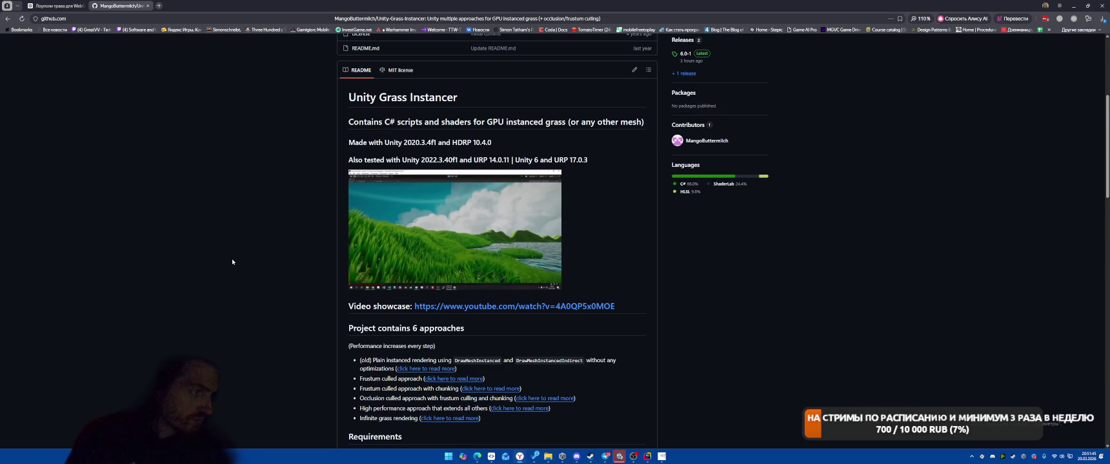
pyautogui.scroll(-2, 233, 263)
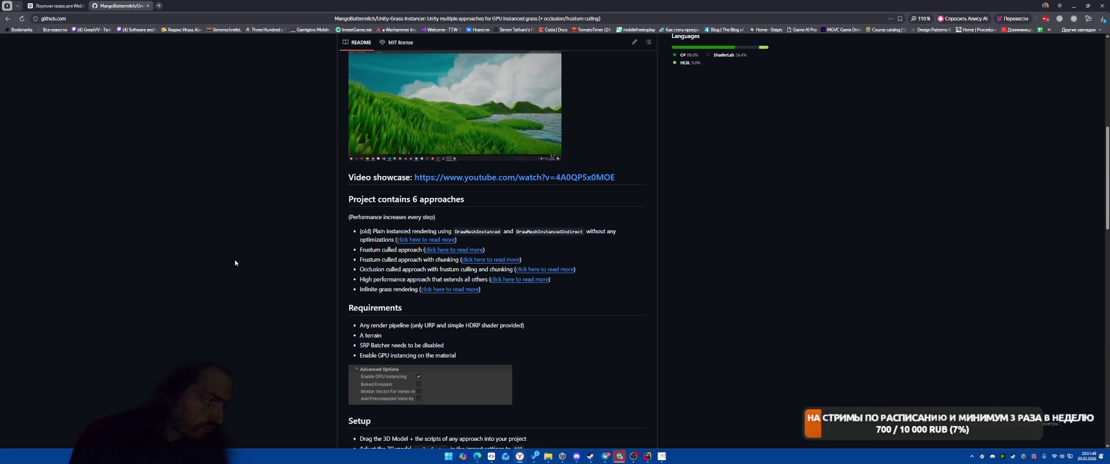
pyautogui.scroll(-1, 234, 263)
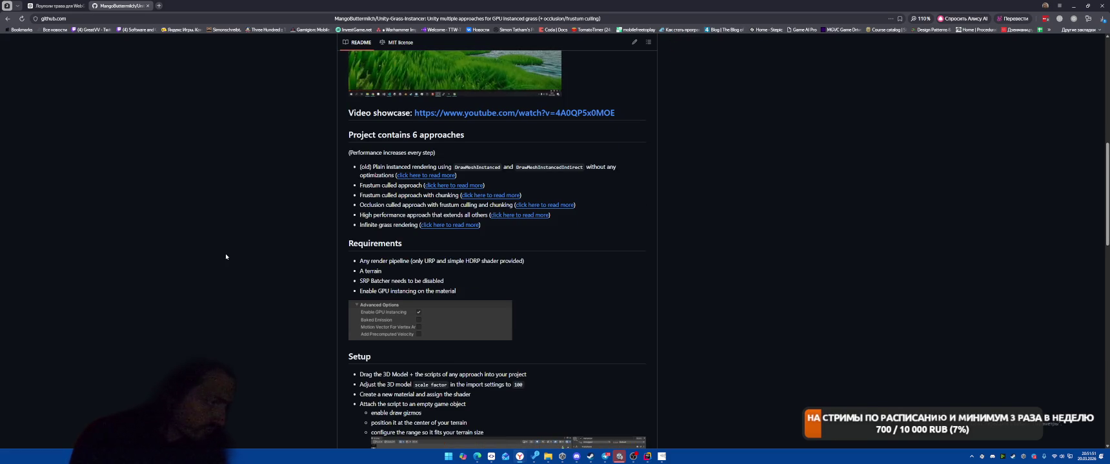
pyautogui.scroll(-1, 226, 257)
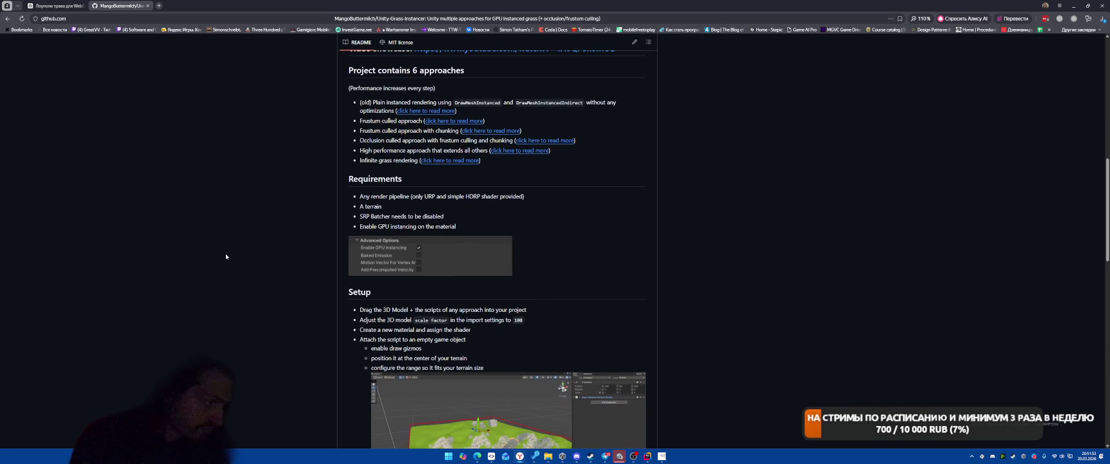
pyautogui.scroll(-2, 227, 258)
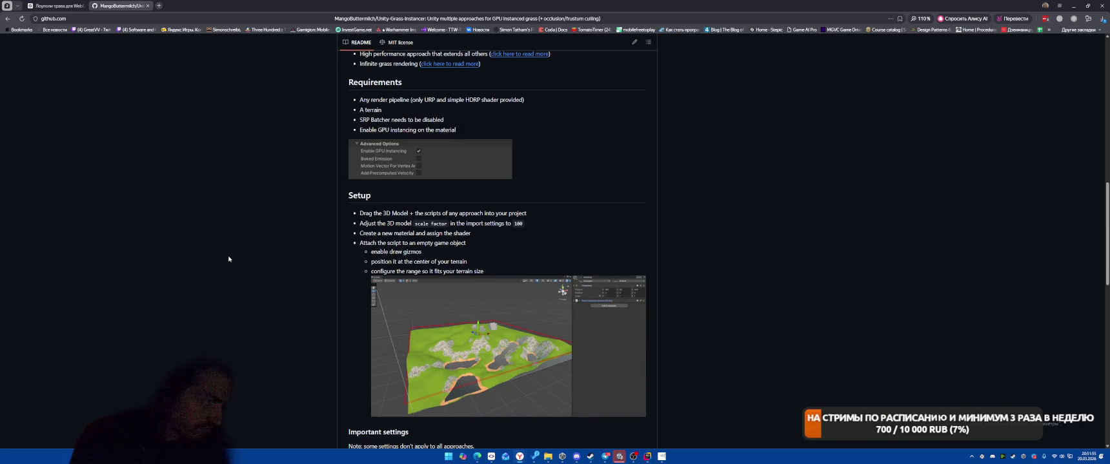
pyautogui.scroll(-1, 230, 259)
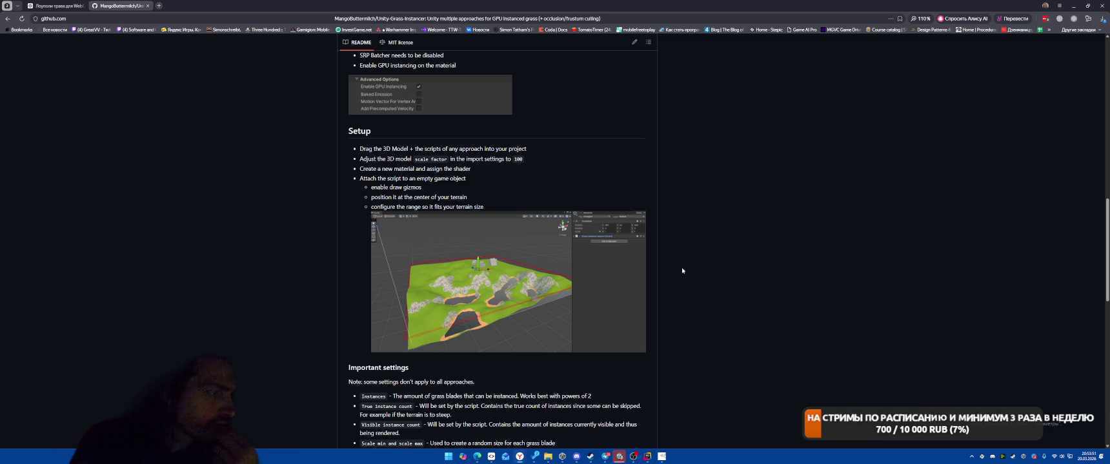
# - Read the Important settings and FAQ sections, then scroll back up to the approach folders list
pyautogui.scroll(-1, 685, 211)
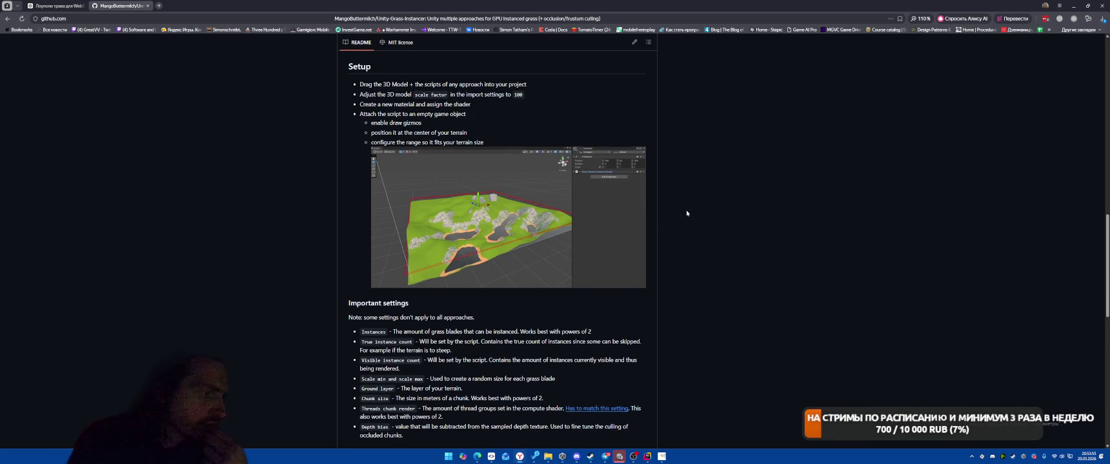
pyautogui.scroll(-1, 690, 215)
pyautogui.scroll(-2, 692, 215)
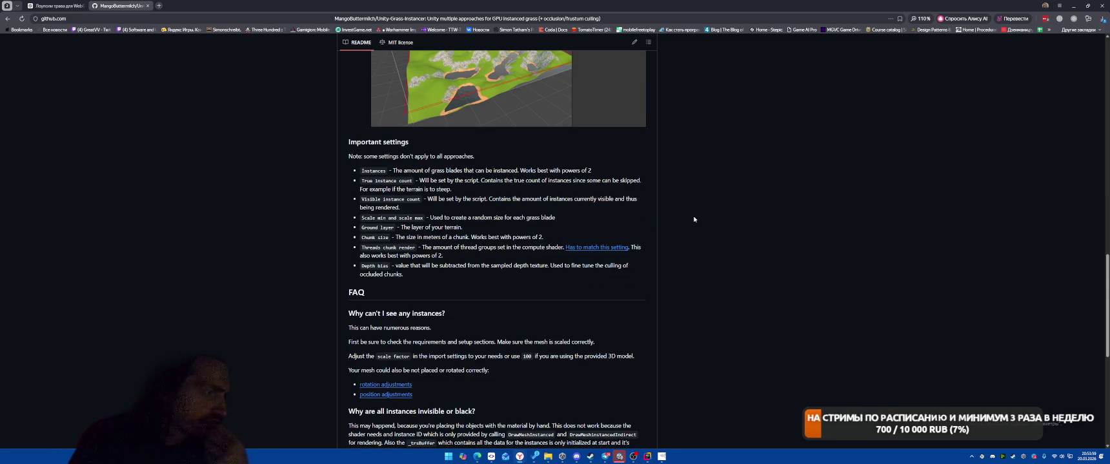
pyautogui.scroll(-4, 697, 222)
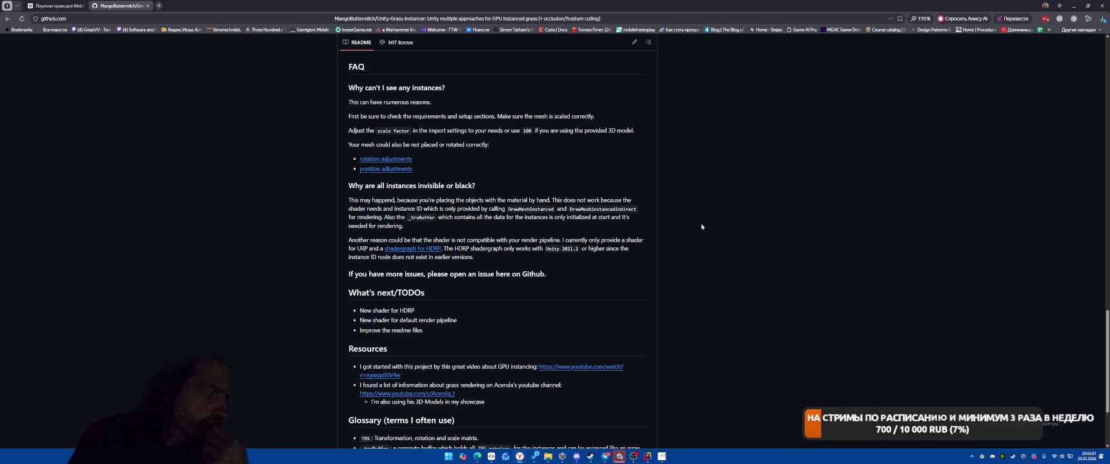
pyautogui.scroll(-1, 703, 227)
pyautogui.scroll(8, 703, 229)
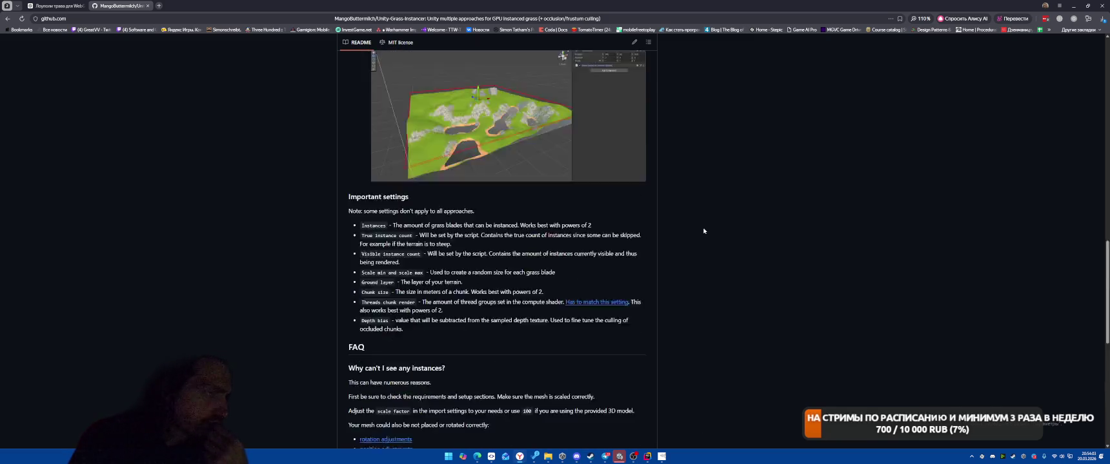
pyautogui.scroll(4, 701, 231)
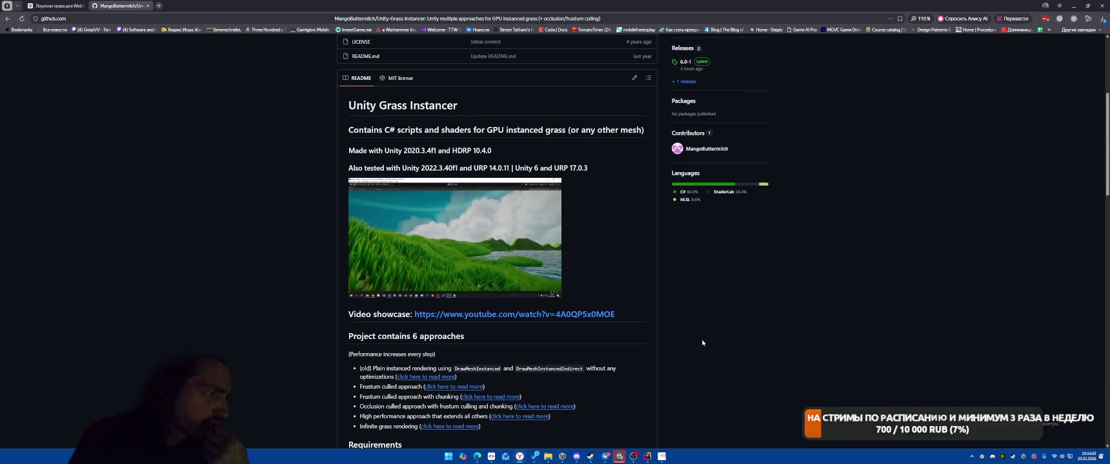
pyautogui.scroll(-2, 699, 343)
pyautogui.scroll(6, 699, 344)
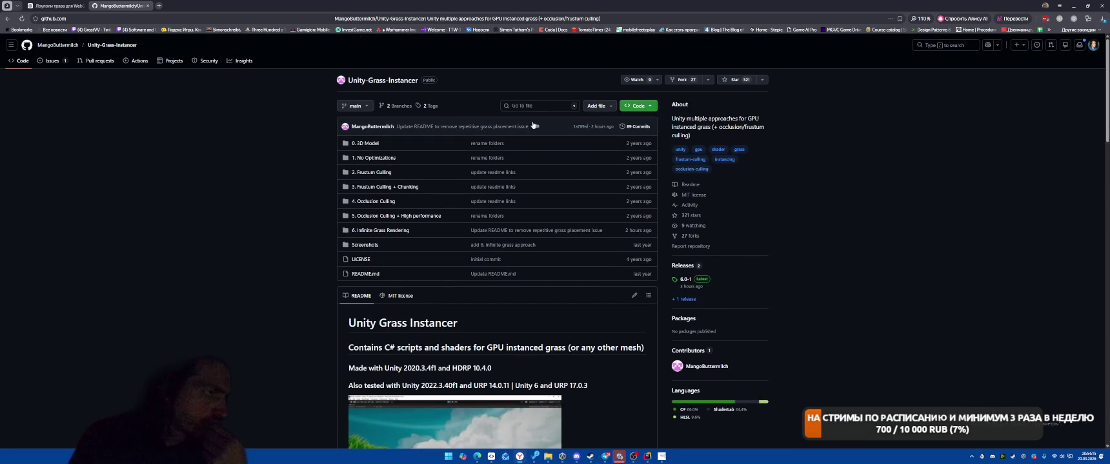
# - Inspect the repository's branch list and the Code clone/download options
pyautogui.click(359, 106)
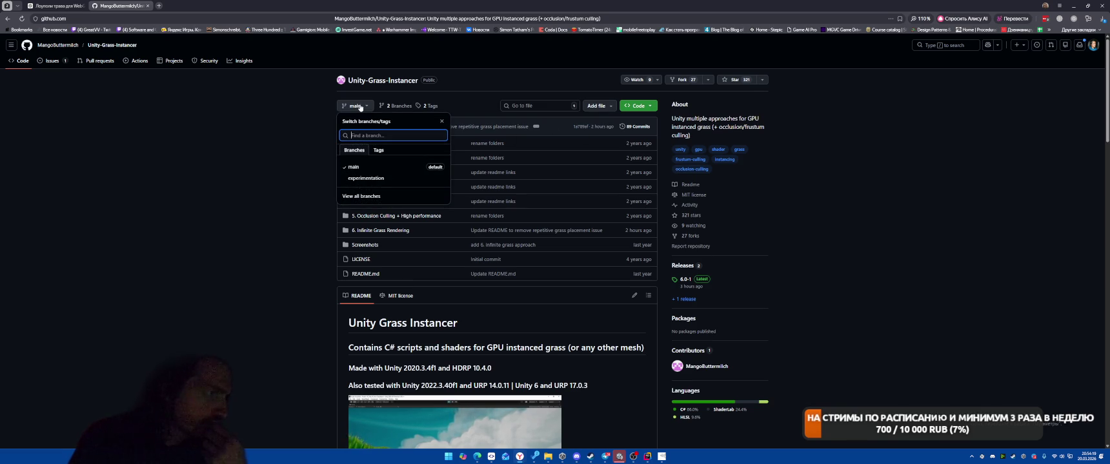
pyautogui.click(360, 107)
pyautogui.click(397, 106)
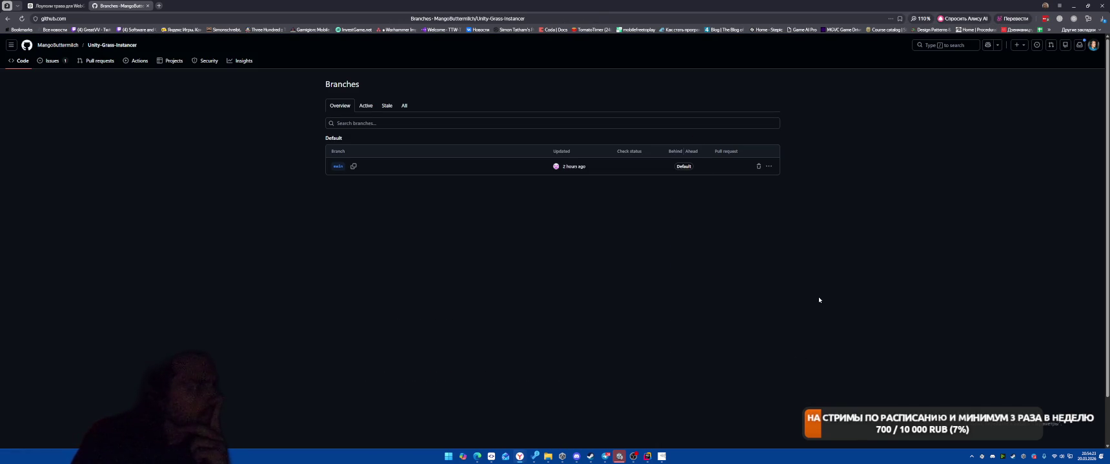
pyautogui.click(7, 18)
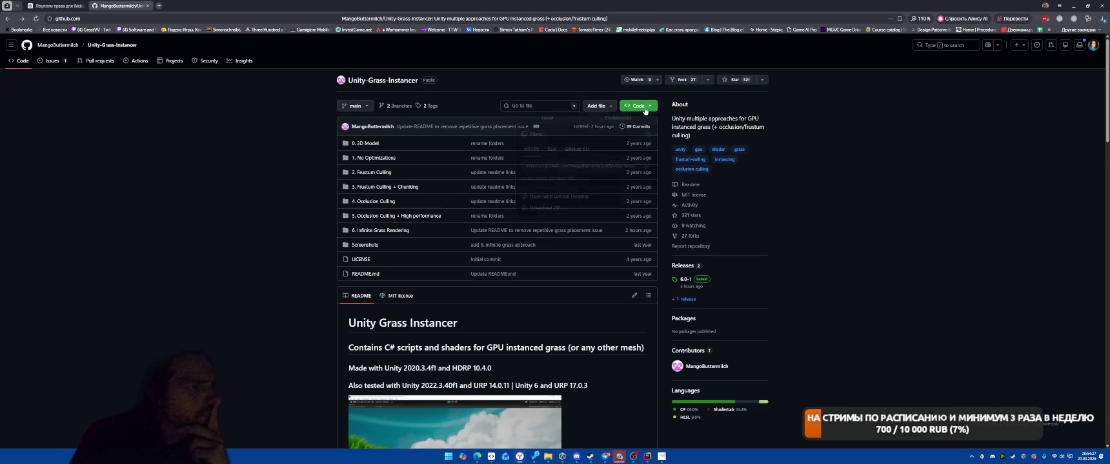
pyautogui.click(645, 106)
pyautogui.click(818, 295)
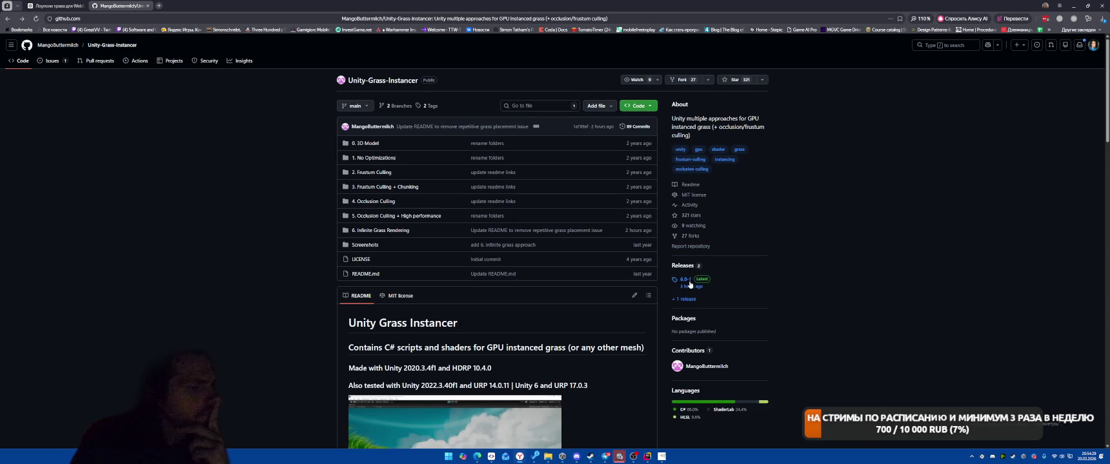
# - Download the 6.0-1 release's Source code (zip) and open it from recent downloads
pyautogui.click(727, 279)
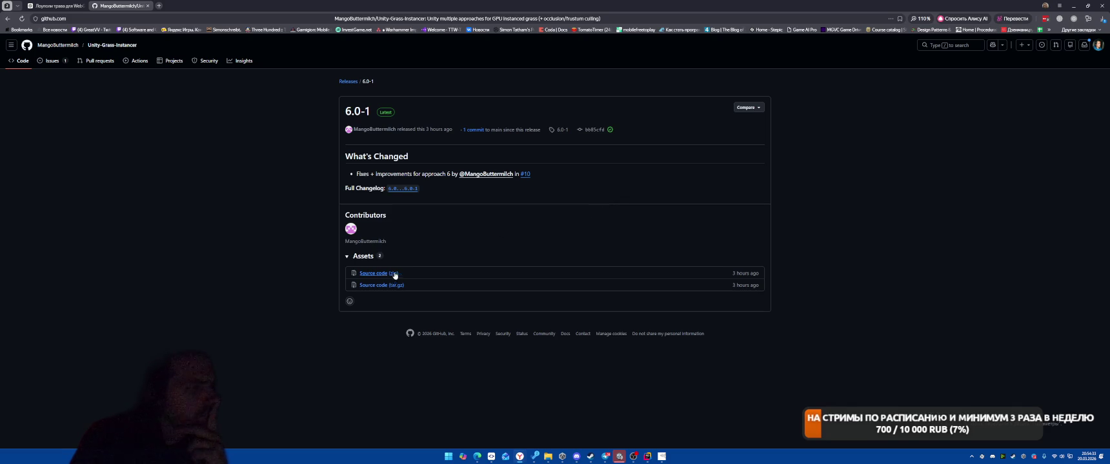
pyautogui.click(381, 276)
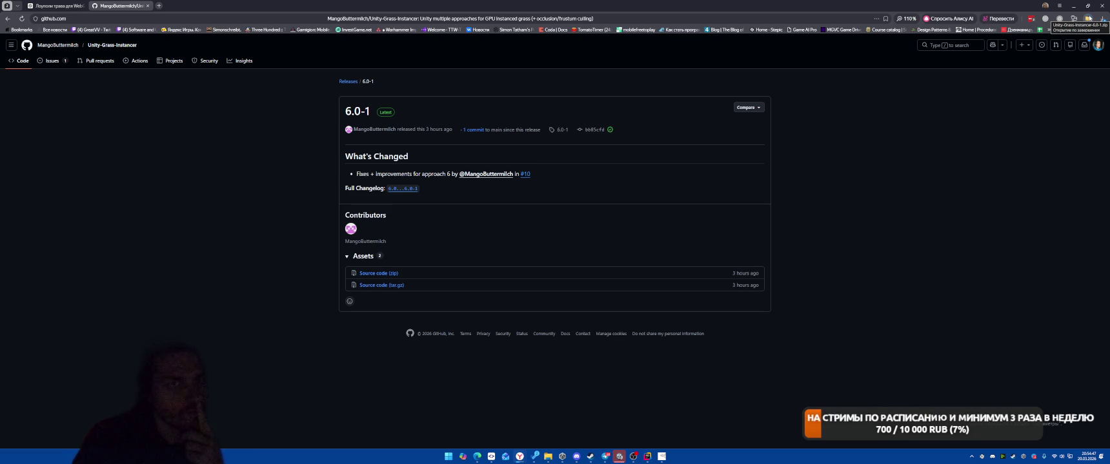
pyautogui.rightClick(1088, 20)
# - Open the downloaded Unity-Grass-Instancer-6.0-1.zip from the browser's downloads list in File Explorer
pyautogui.click(1055, 51)
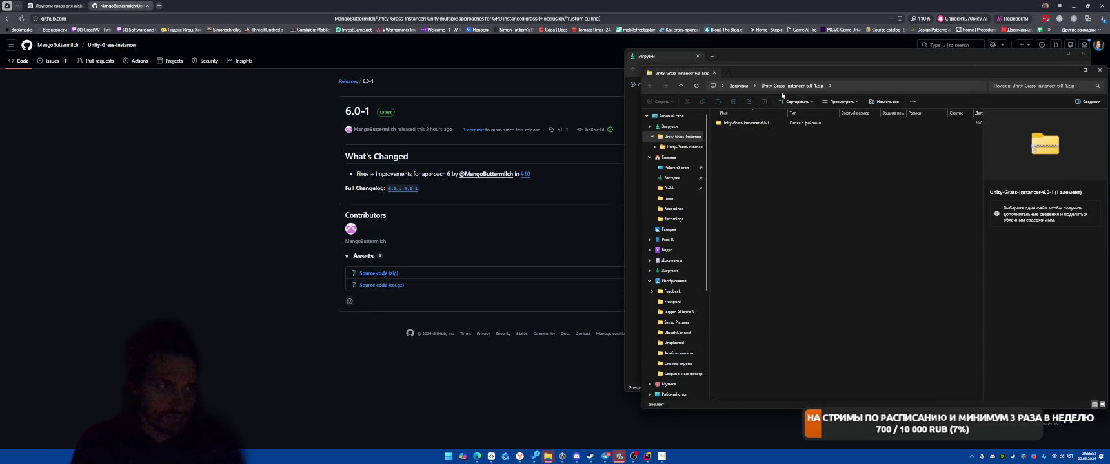
pyautogui.click(739, 86)
# - Extract Unity-Grass-Instancer-6.0-1.zip into Downloads\Unity-Grass-Instancer-6.0-1
pyautogui.rightClick(757, 142)
pyautogui.click(796, 234)
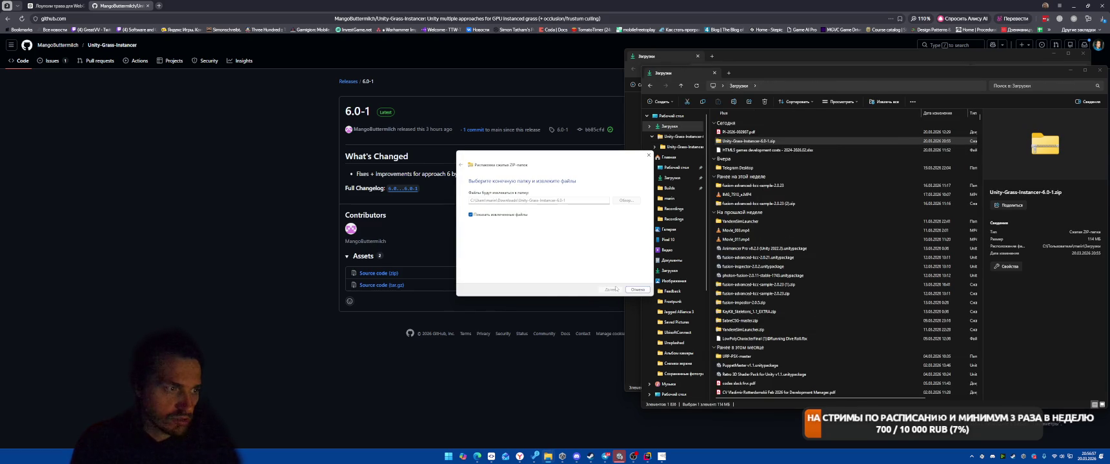
pyautogui.press('Return')
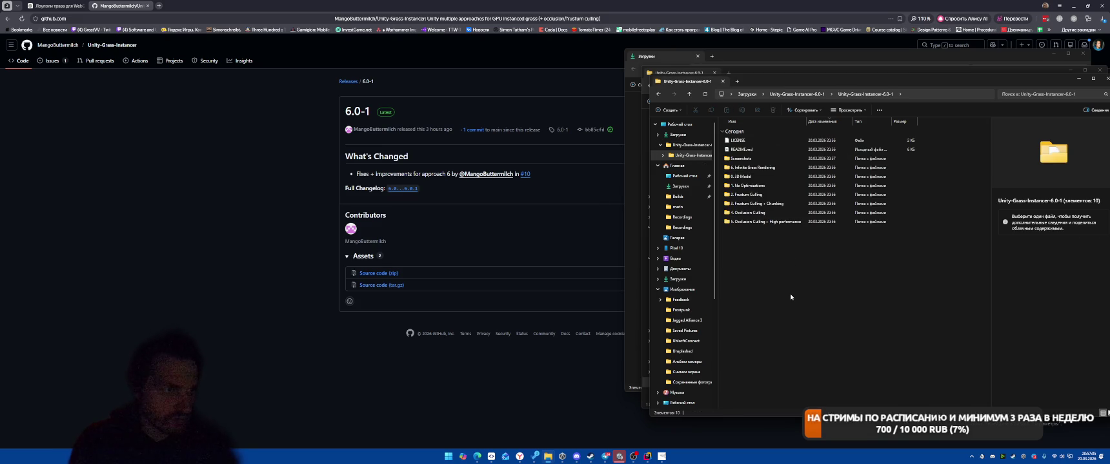
# - Check the extracted folder's README.md, then return to the Unity editor
pyautogui.click(743, 150)
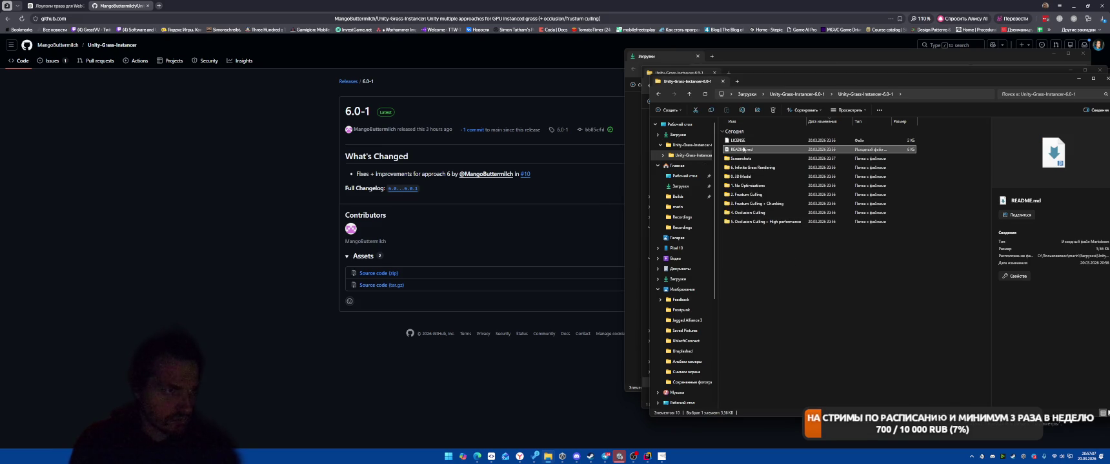
pyautogui.click(797, 94)
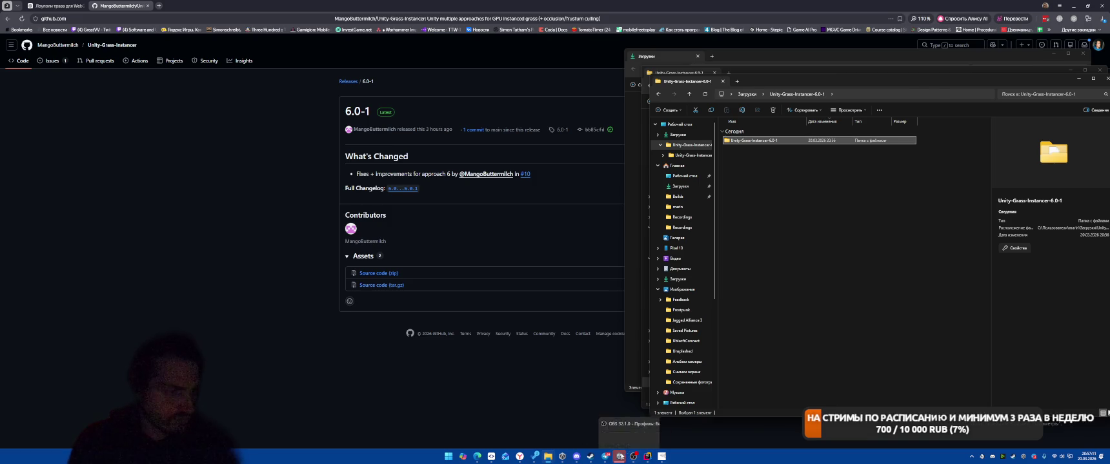
pyautogui.click(634, 456)
pyautogui.scroll(15, 770, 255)
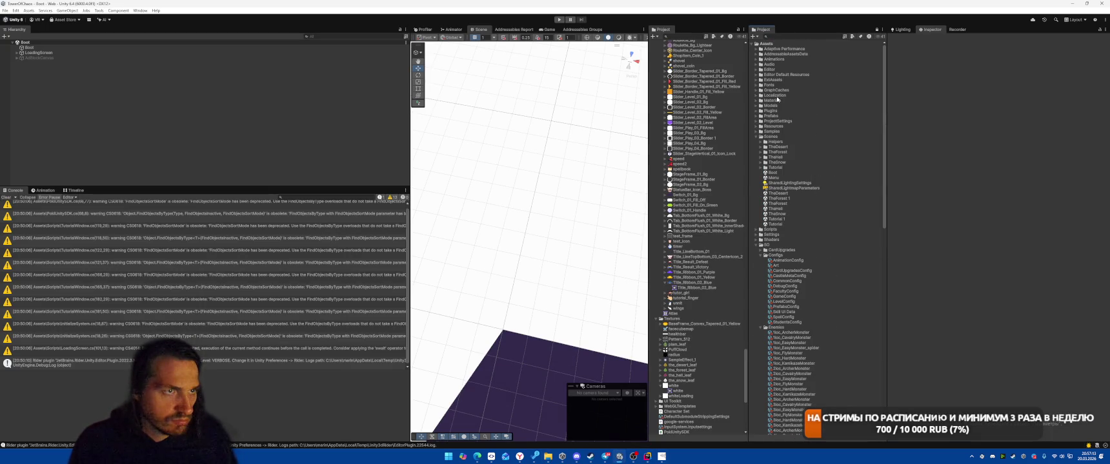
# - Drag the extracted Unity-Grass-Instancer-6.0-1 folder from Explorer into the project's ExtAssets folder
pyautogui.click(756, 80)
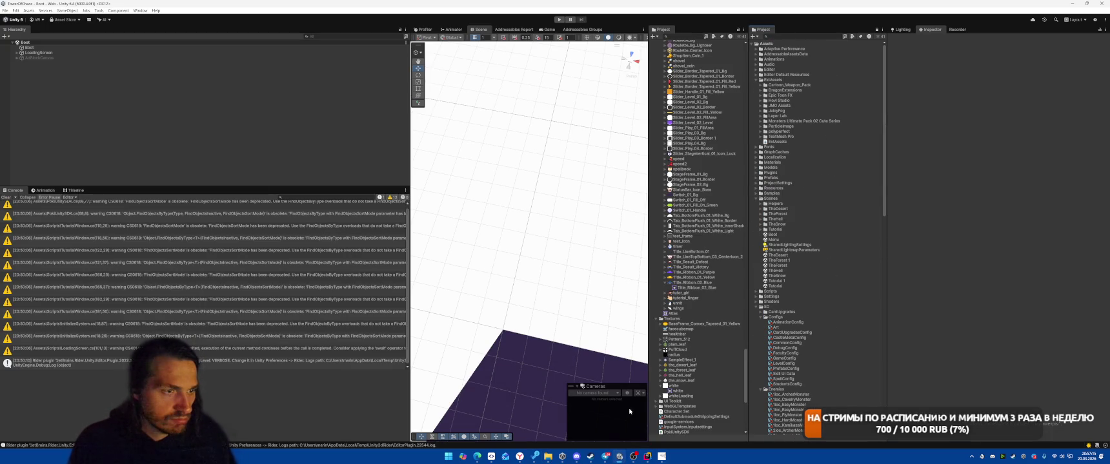
pyautogui.moveTo(548, 456)
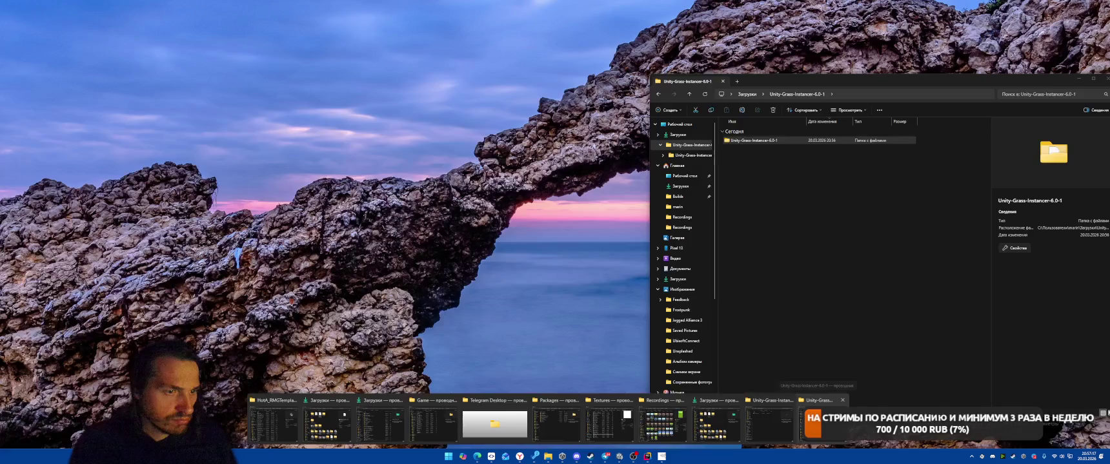
pyautogui.click(729, 419)
pyautogui.moveTo(807, 81); pyautogui.dragTo(318, 78)
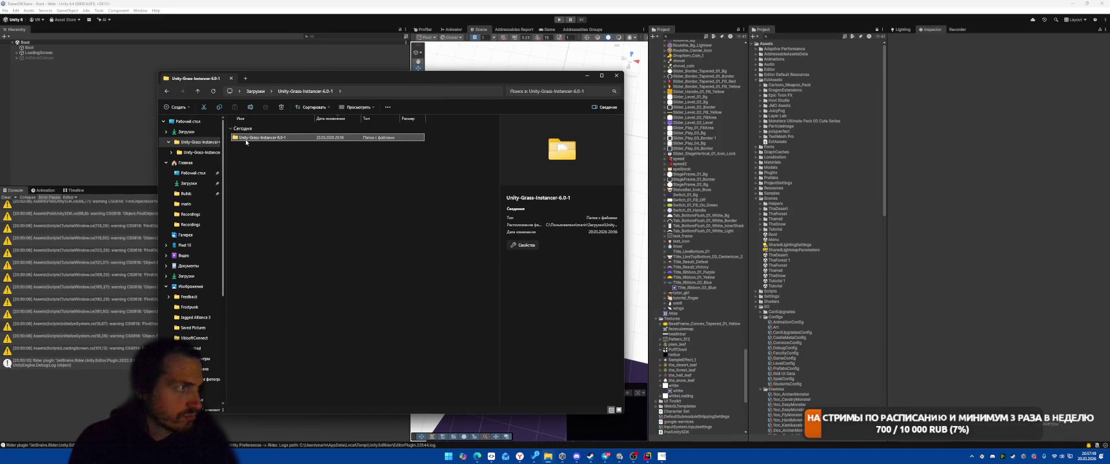
pyautogui.moveTo(824, 111); pyautogui.dragTo(799, 84)
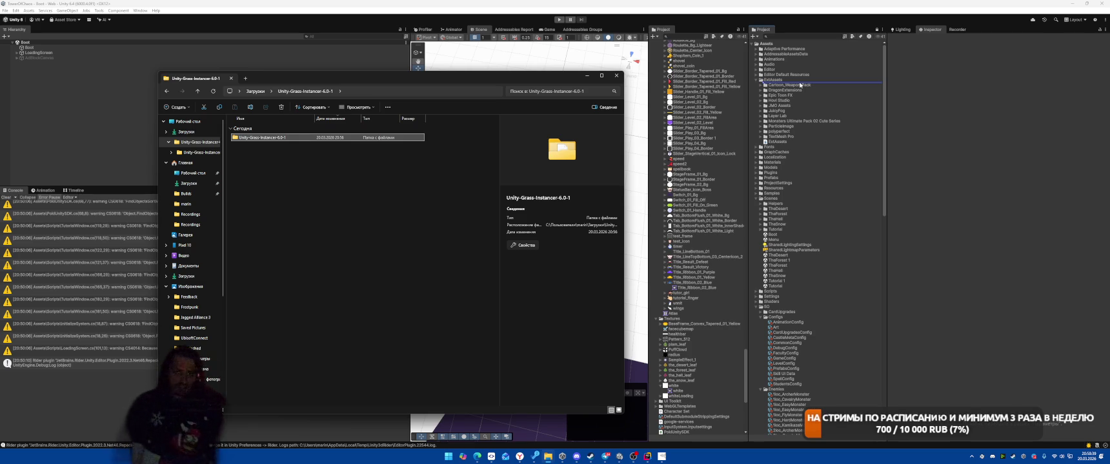
pyautogui.click(790, 142)
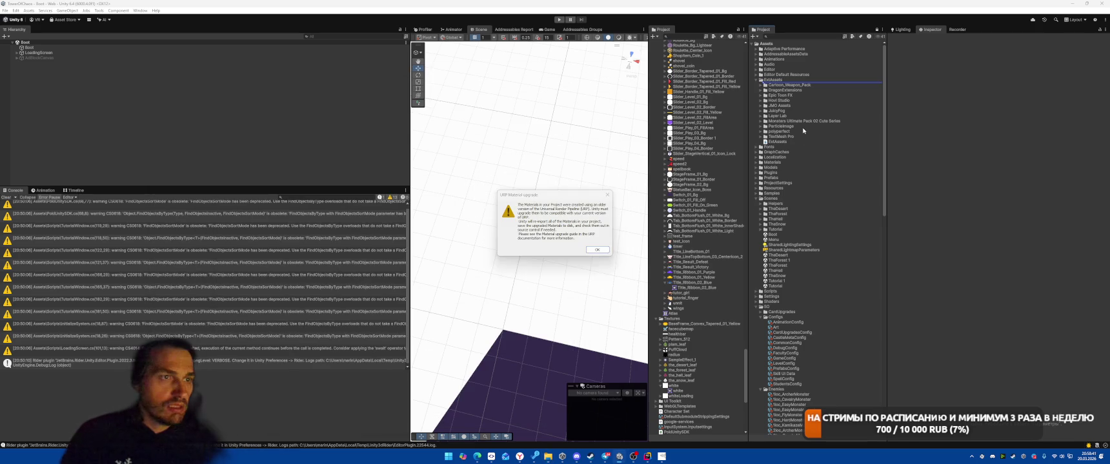
# - Dismiss the URP upgrade warning and trace compile errors to the sample's BlitTargetTexture shader graph
pyautogui.click(597, 248)
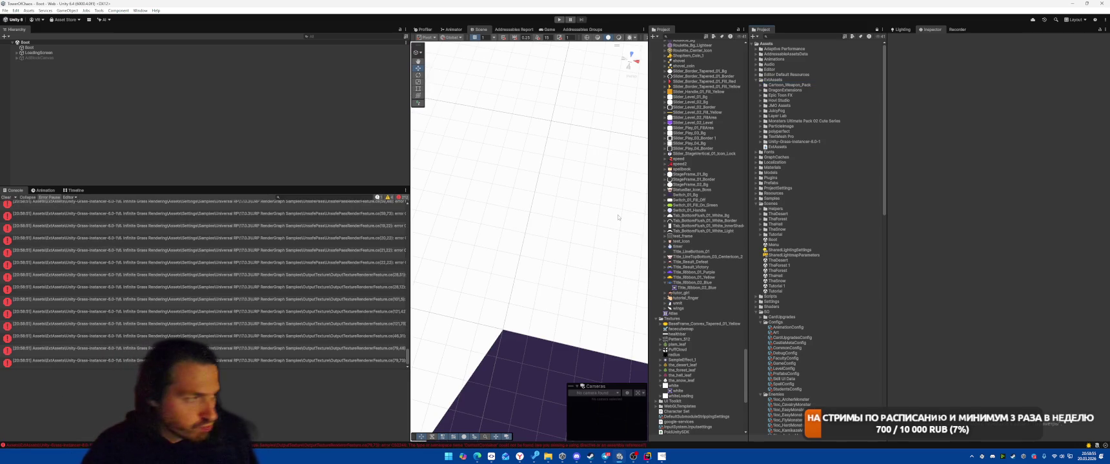
pyautogui.click(231, 315)
pyautogui.press('Up')
pyautogui.press('Up')
pyautogui.press('Up')
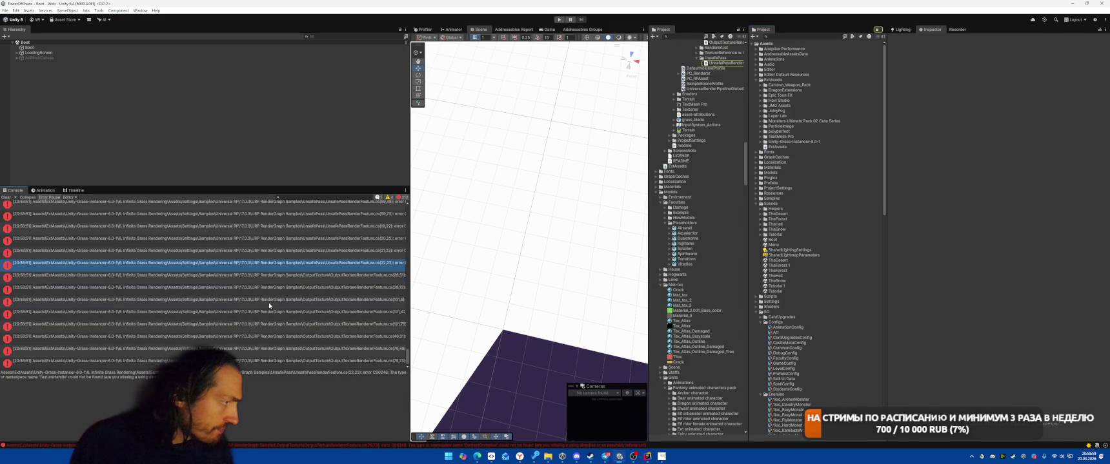
pyautogui.click(269, 301)
pyautogui.scroll(5, 714, 185)
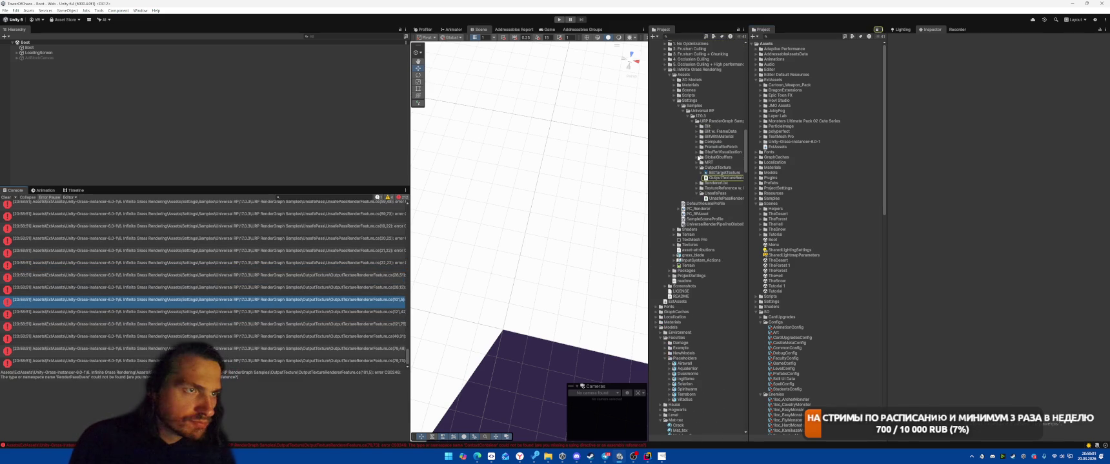
pyautogui.moveTo(649, 145); pyautogui.dragTo(545, 147)
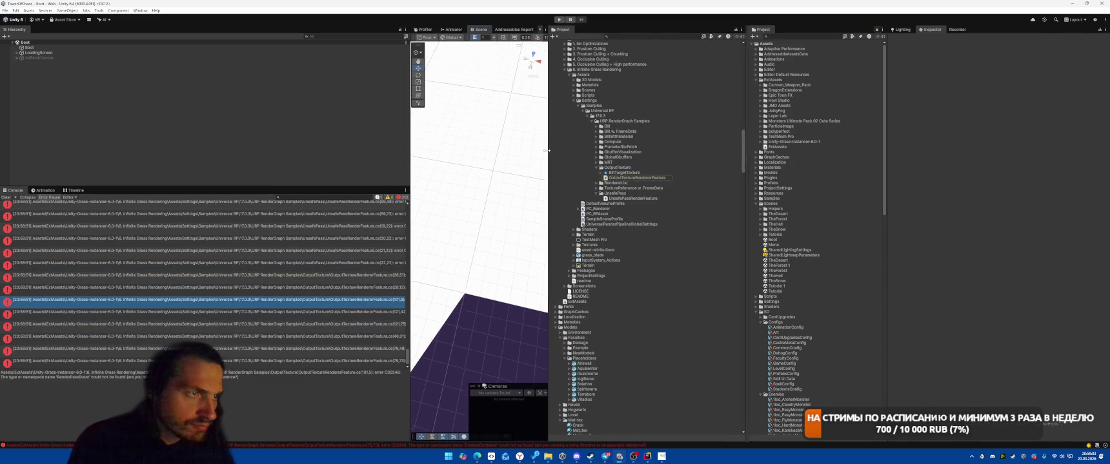
pyautogui.click(612, 168)
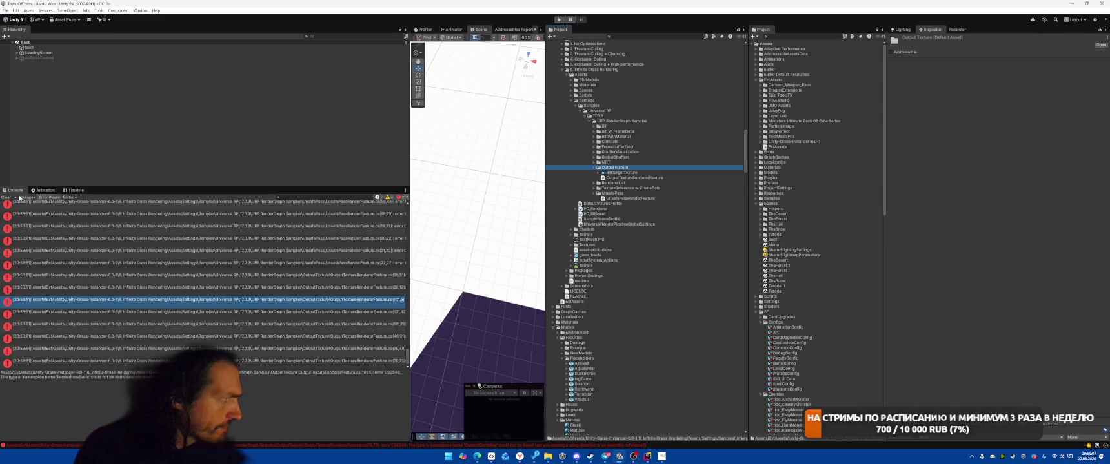
pyautogui.click(6, 197)
pyautogui.doubleClick(620, 173)
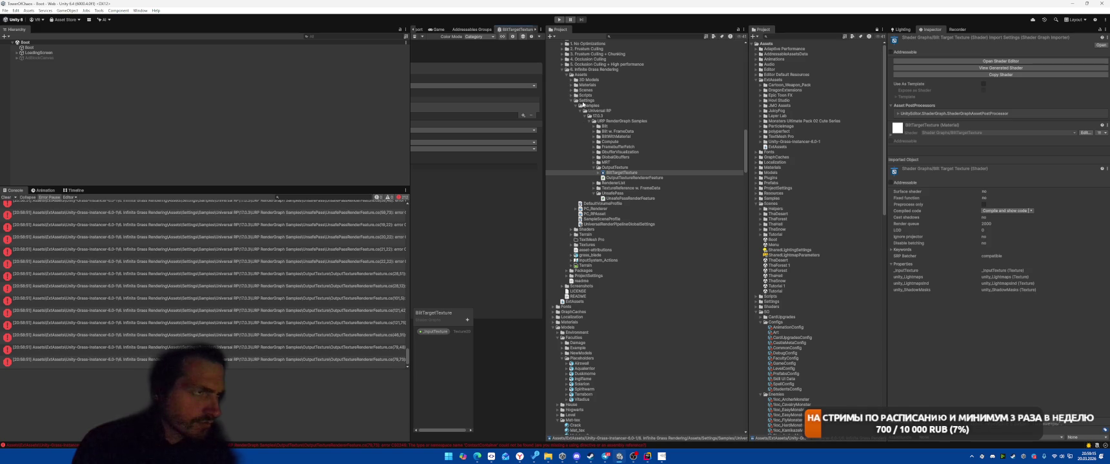
# - Delete the 6. Infinite Grass Rendering sample folder, confirming the deletion
pyautogui.click(568, 75)
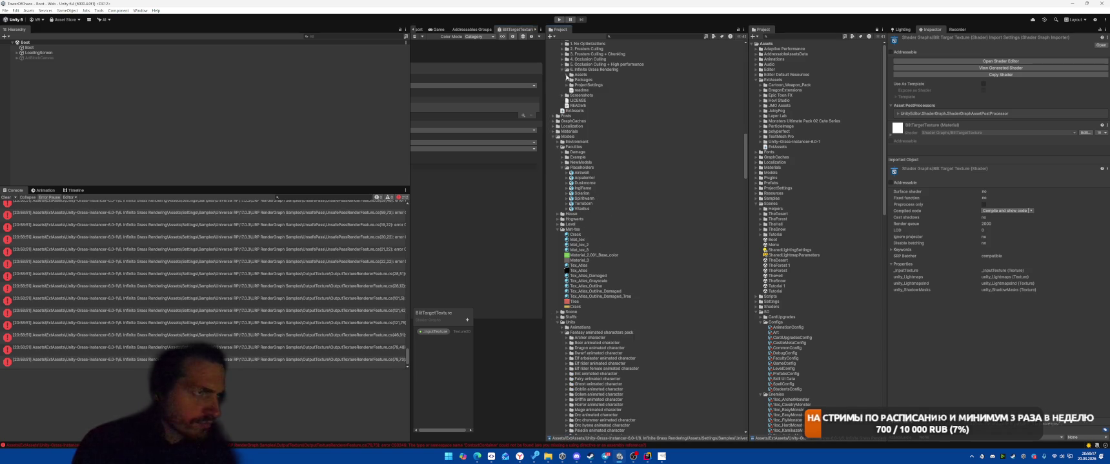
pyautogui.click(565, 75)
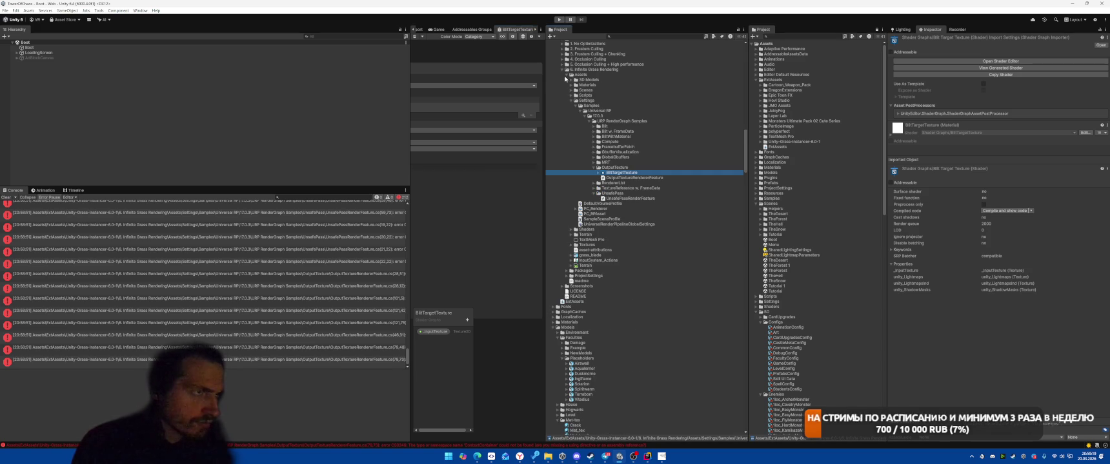
pyautogui.click(565, 76)
pyautogui.click(562, 69)
pyautogui.scroll(3, 593, 103)
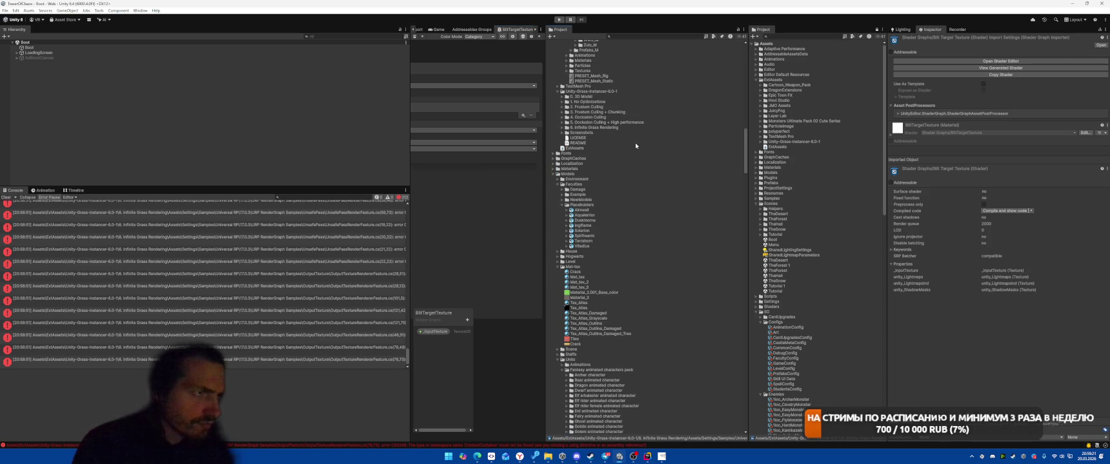
pyautogui.click(625, 133)
pyautogui.press('Up')
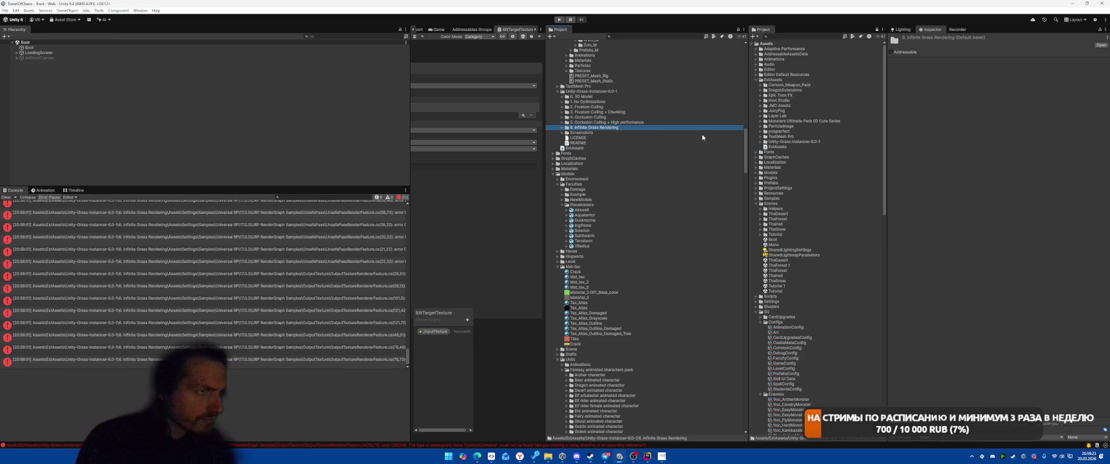
pyautogui.press('Delete')
pyautogui.press('Return')
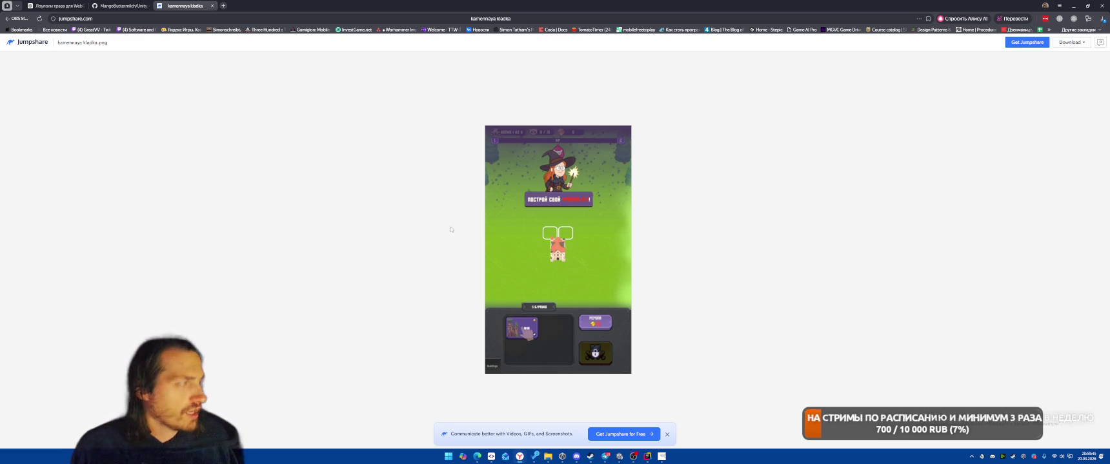
# - Switch to the Unity-Grass-Instancer 6.0-1 release tab, then minimize the browser
pyautogui.click(120, 5)
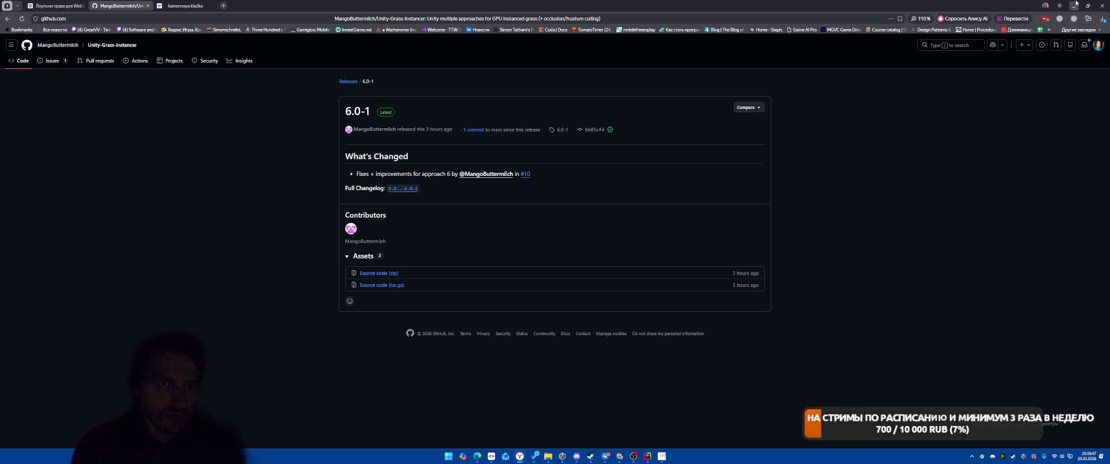
pyautogui.click(1074, 5)
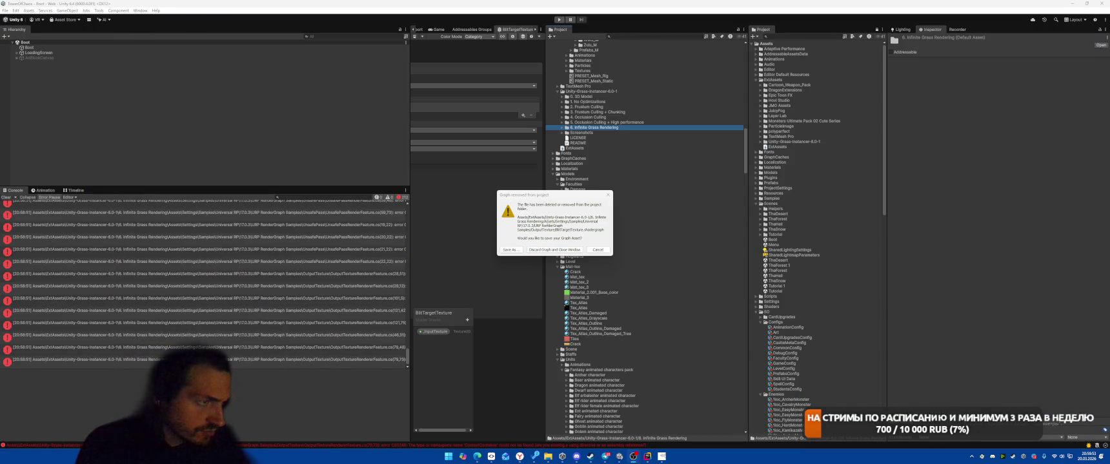
# - Discard the deleted BlitTargetTexture graph and inspect the duplicate GrassInstancerIndirect definition error
pyautogui.click(554, 250)
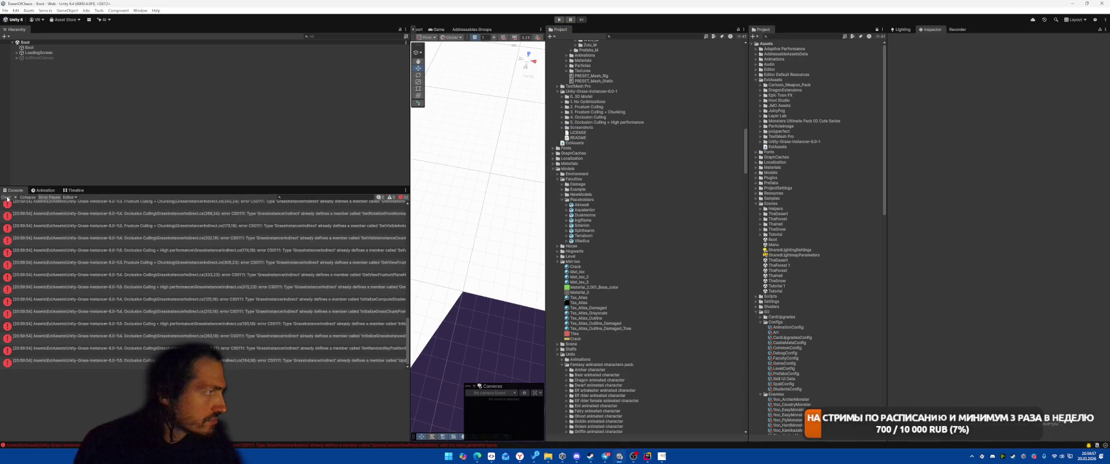
pyautogui.click(265, 287)
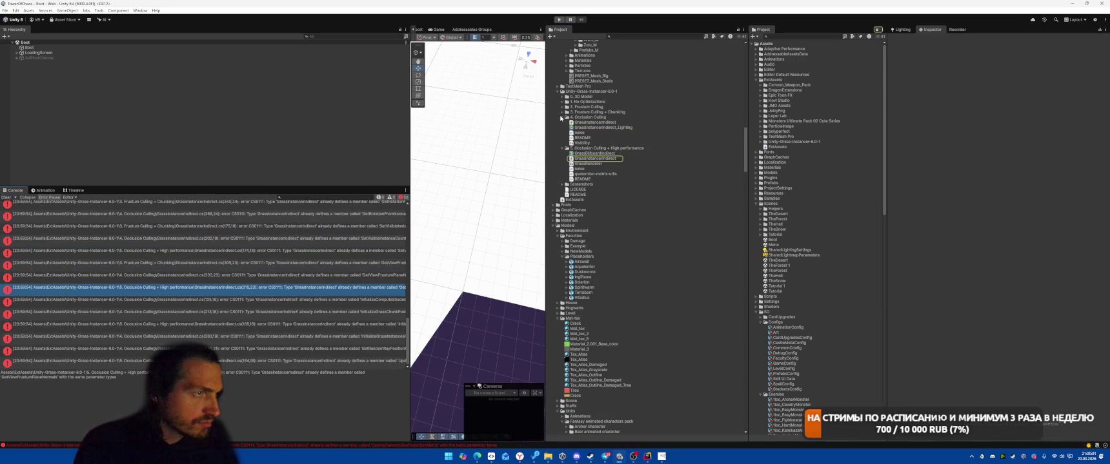
pyautogui.click(562, 117)
# - Delete sample folders 0. 3D Model through 4. Occlusion Culling, keeping Occlusion Culling + High performance
pyautogui.click(596, 118)
pyautogui.keyDown('shift'); pyautogui.click(664, 97); pyautogui.keyUp('shift')
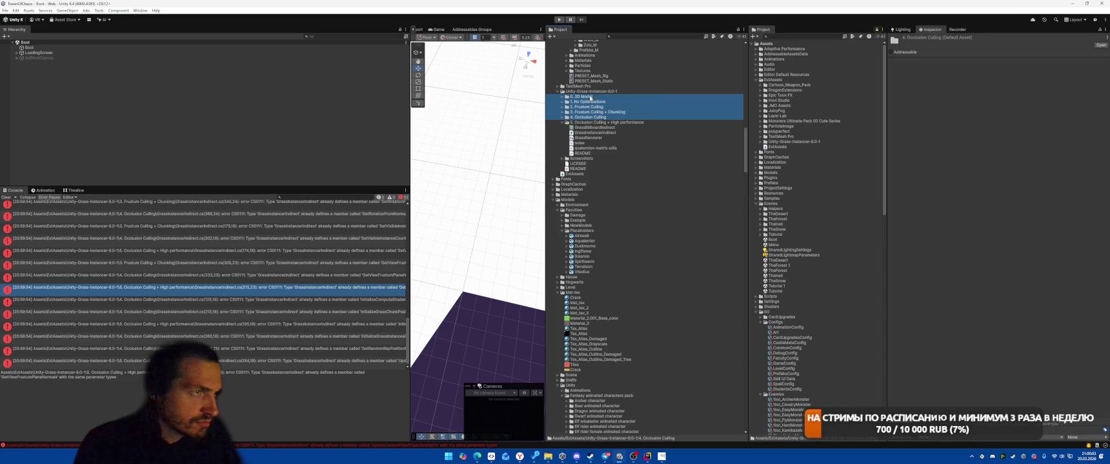
pyautogui.press('Delete')
pyautogui.press('Return')
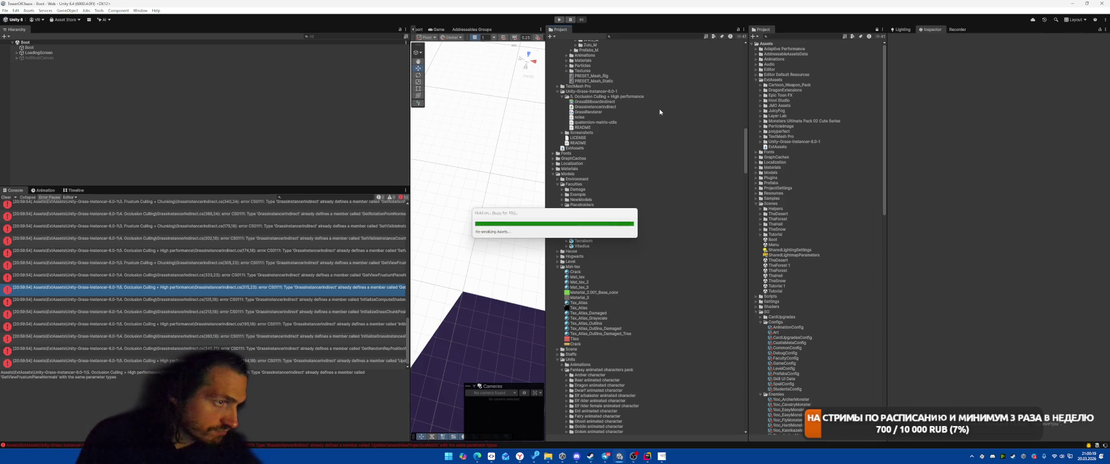
pyautogui.click(583, 133)
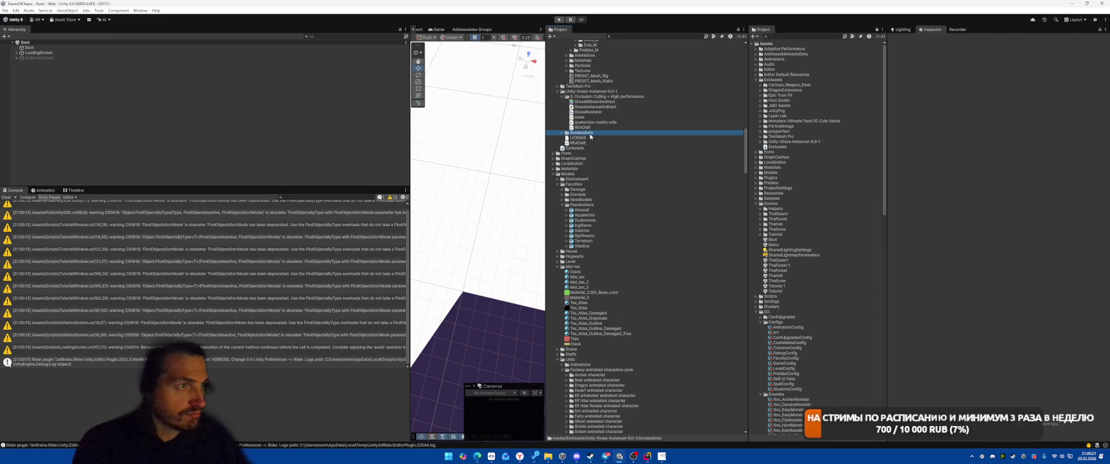
# - Remove Screenshots, LICENSE and README, clear the Console, and open the GrassRenderer compute shader
pyautogui.hotkey('shift', 'Down')
pyautogui.hotkey('shift', 'Down')
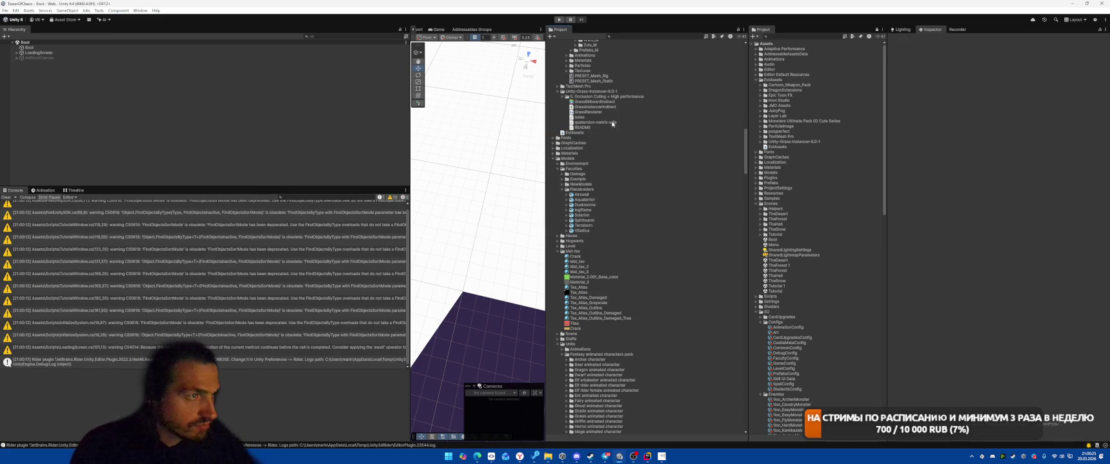
pyautogui.click(607, 112)
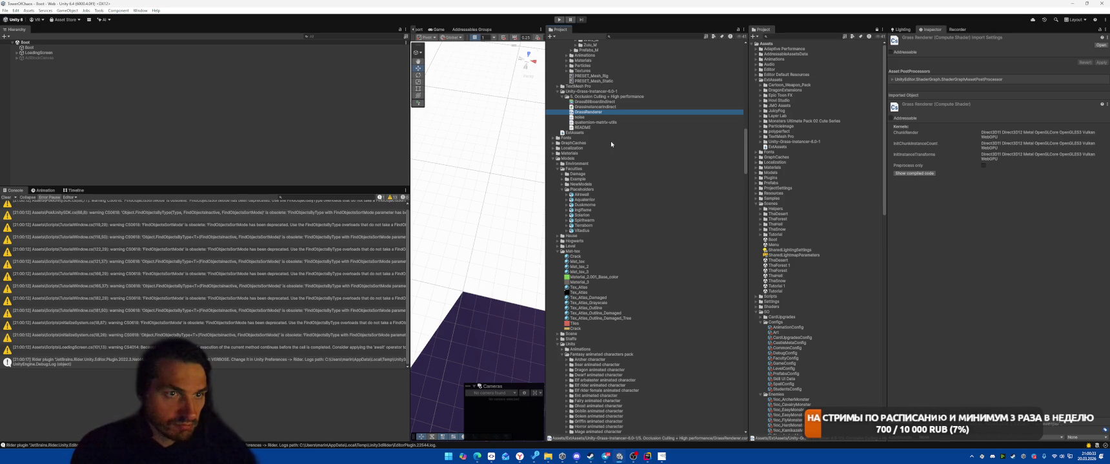
pyautogui.click(6, 197)
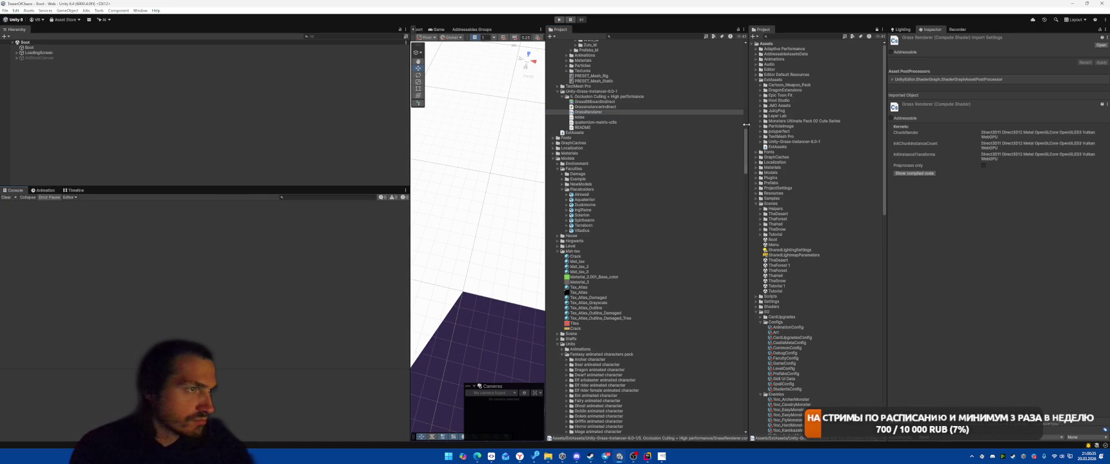
pyautogui.click(602, 111)
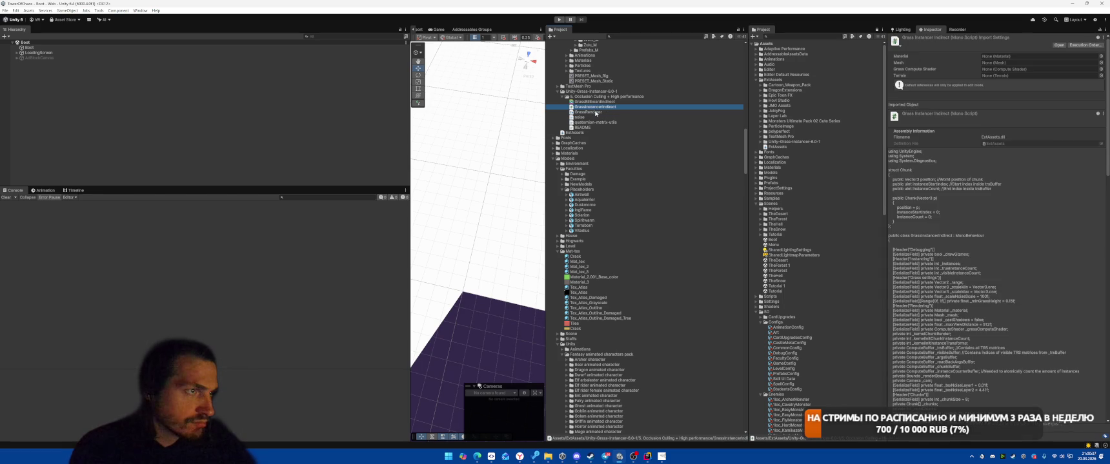
pyautogui.doubleClick(595, 114)
pyautogui.click(532, 208)
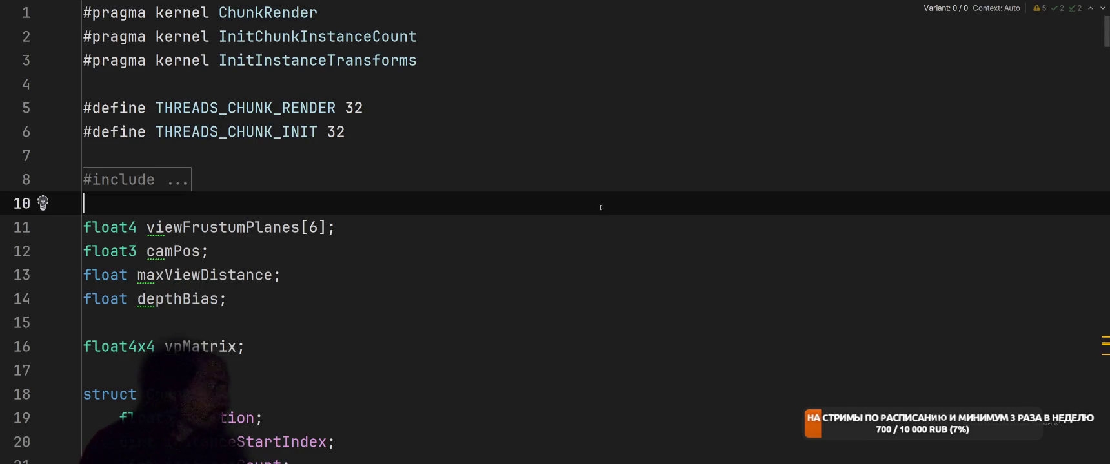
pyautogui.scroll(-10, 531, 209)
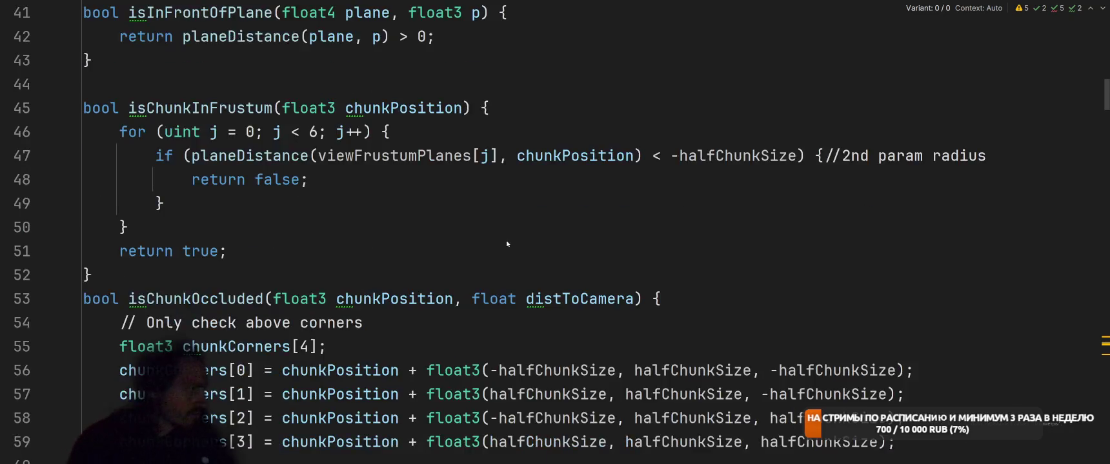
pyautogui.hotkey('alt', 'Tab')
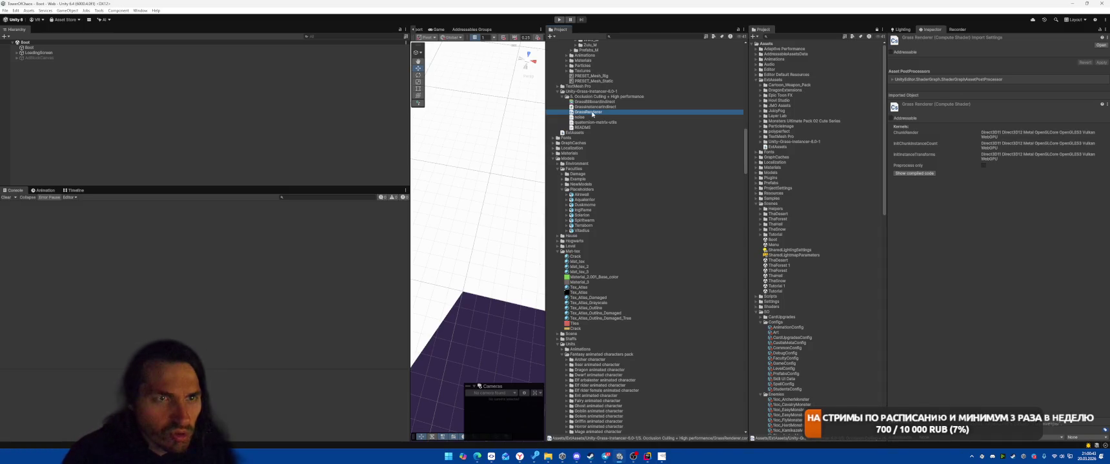
pyautogui.click(601, 107)
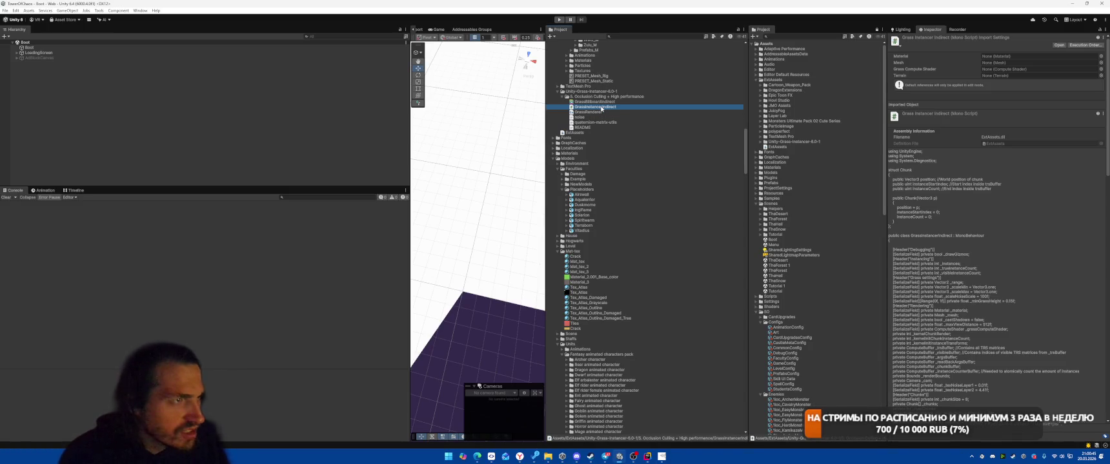
pyautogui.doubleClick(602, 108)
pyautogui.scroll(-5, 703, 231)
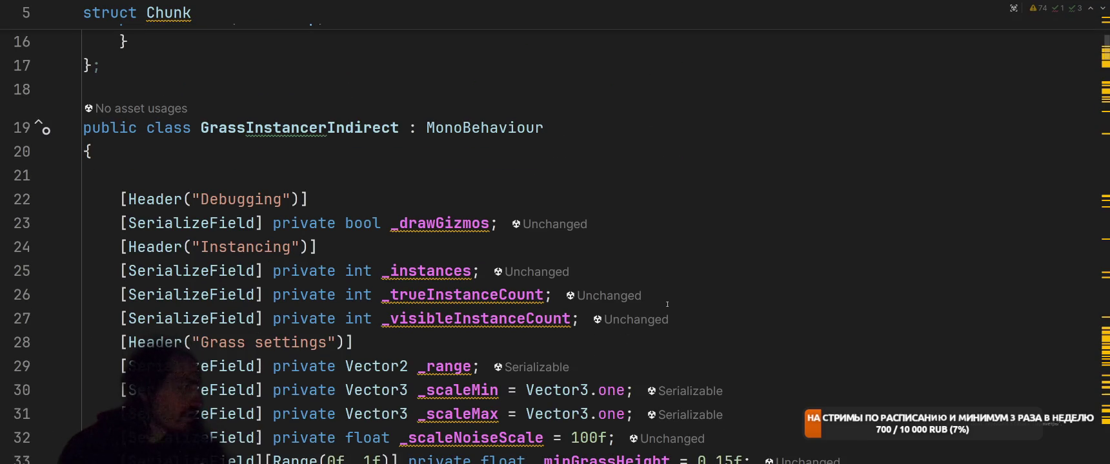
pyautogui.scroll(-5, 703, 231)
pyautogui.scroll(10, 703, 231)
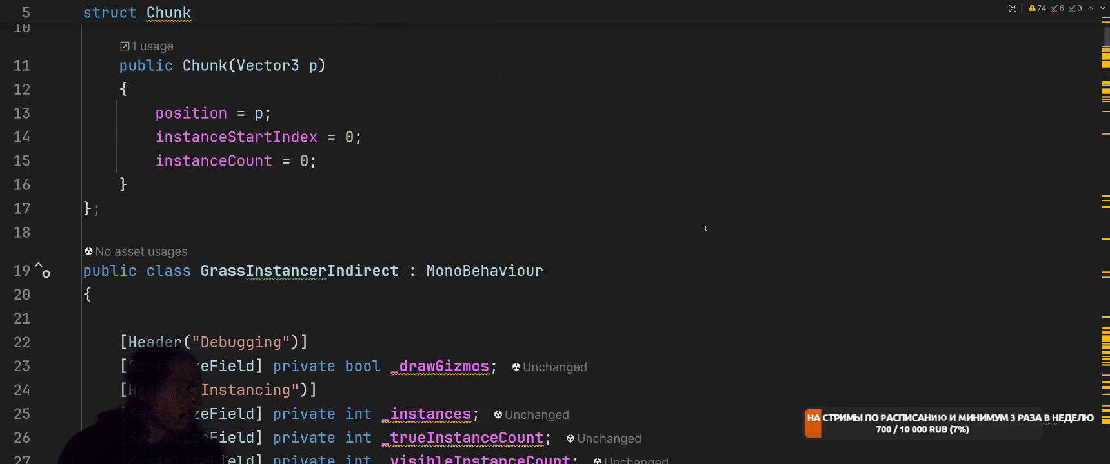
pyautogui.scroll(-5, 704, 228)
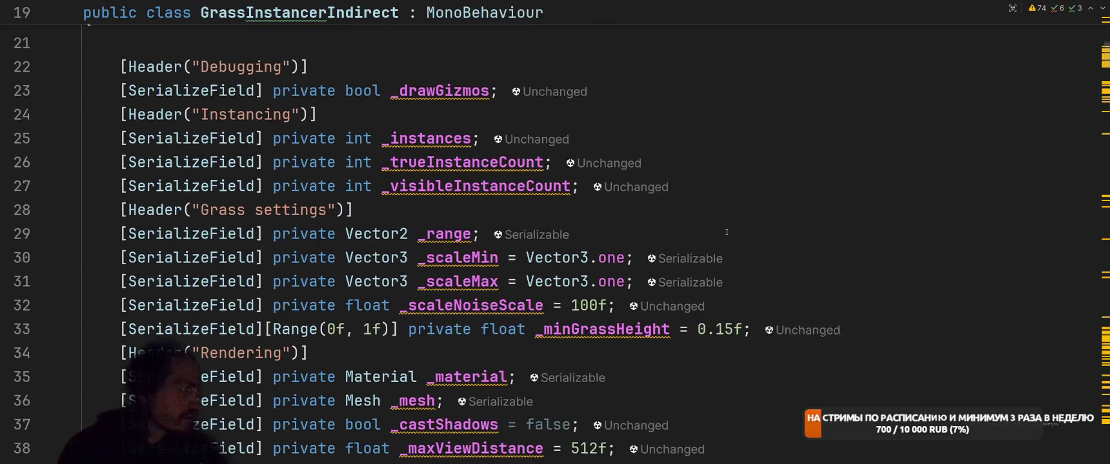
pyautogui.scroll(3, 728, 230)
pyautogui.scroll(-3, 728, 231)
pyautogui.hotkey('alt', 'Tab')
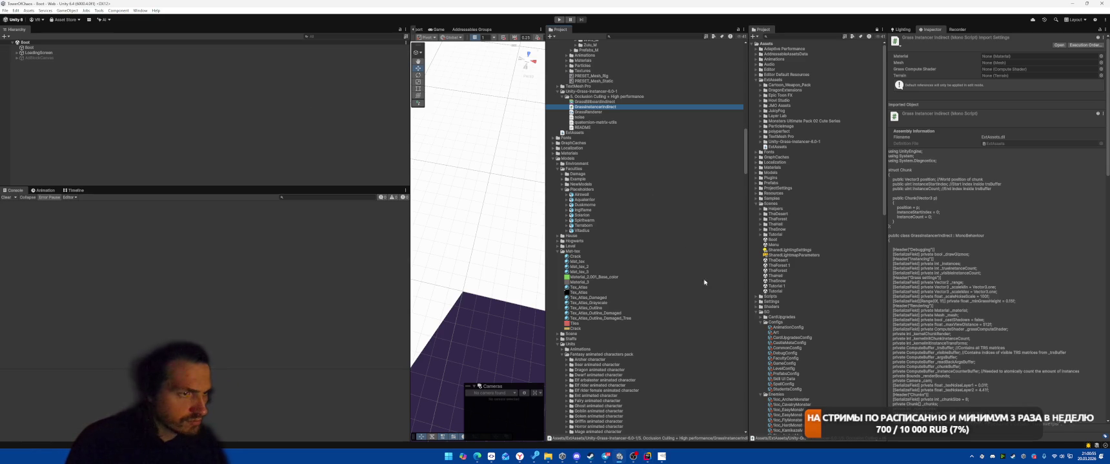
# - Open the Tutorial 1 scene and select its ground plane, Plane.006
pyautogui.scroll(-10, 657, 260)
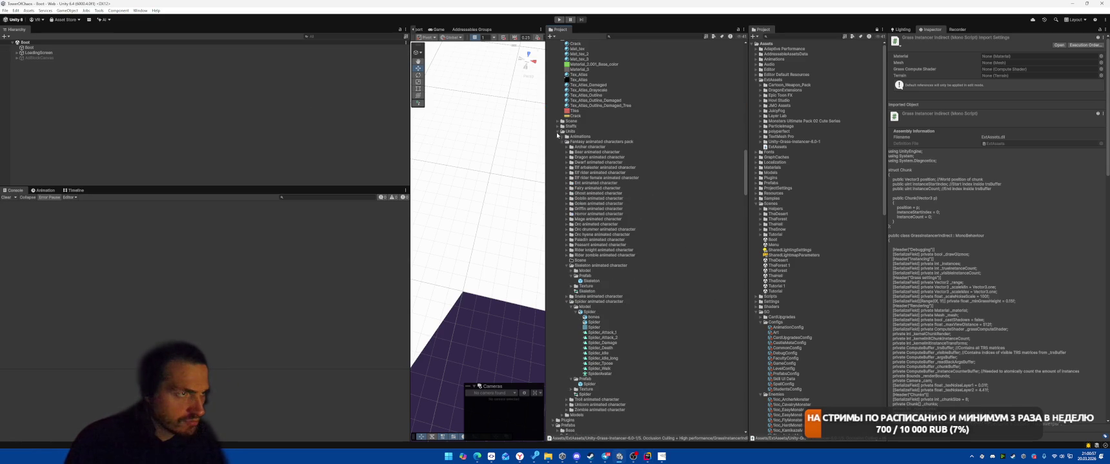
pyautogui.click(557, 131)
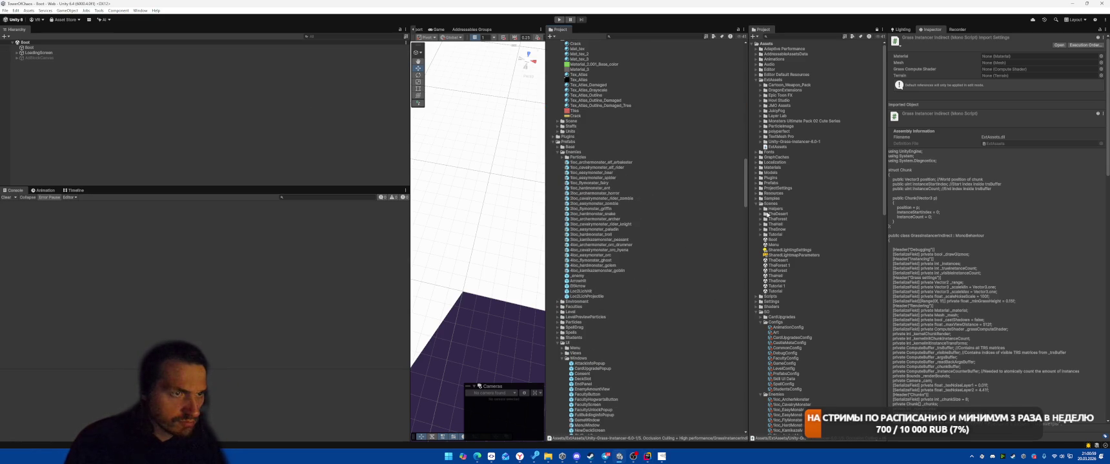
pyautogui.doubleClick(776, 286)
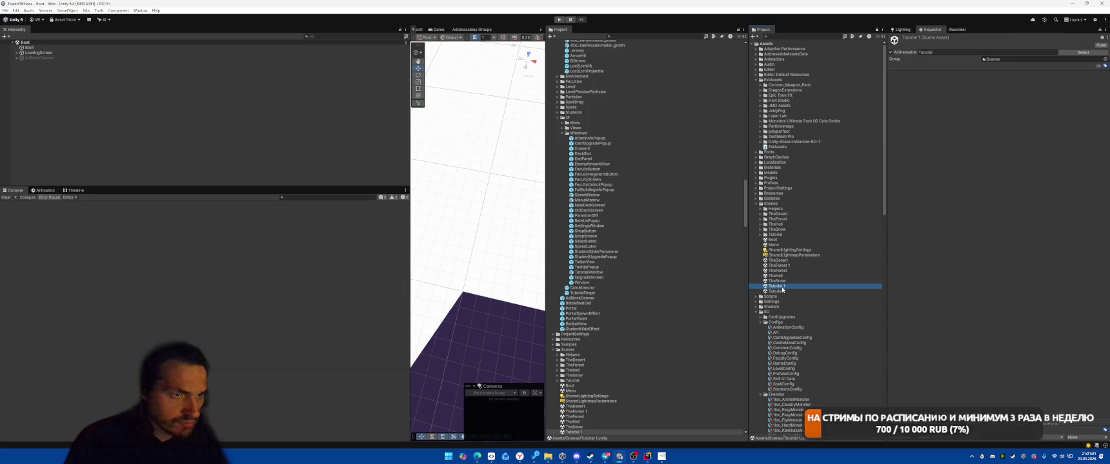
pyautogui.click(473, 152)
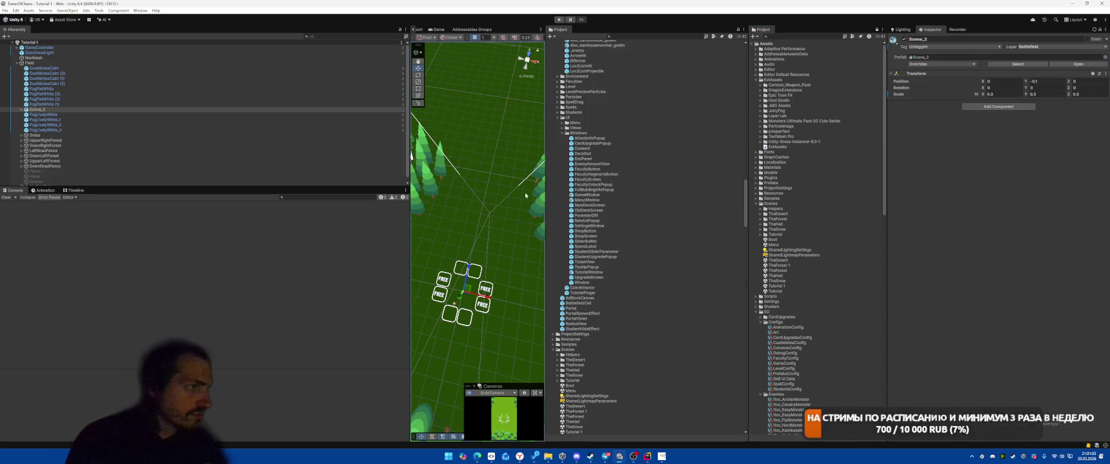
pyautogui.click(445, 90)
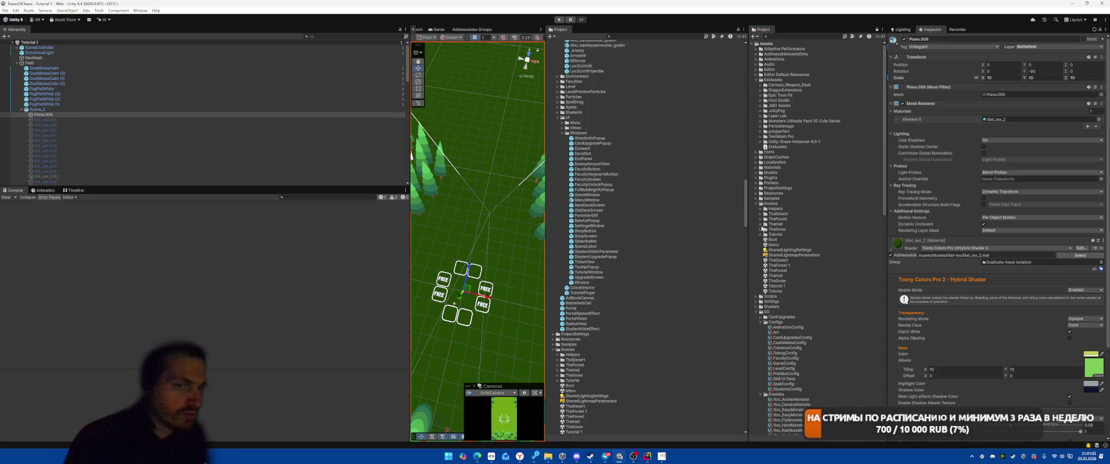
# - Expand the Unity-Grass-Instancer-6.0-1 folder to show its Occlusion Culling + High performance contents
pyautogui.scroll(10, 635, 167)
pyautogui.scroll(15, 636, 172)
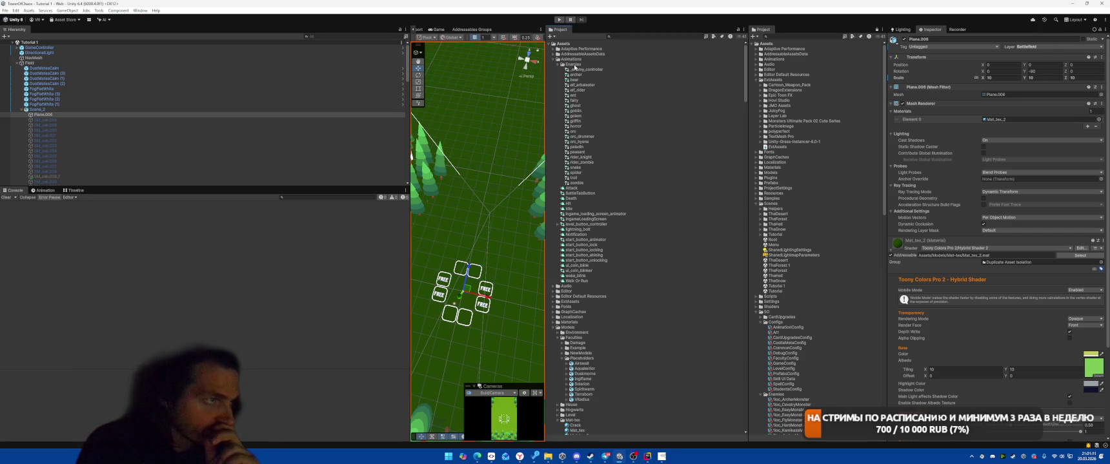
pyautogui.click(761, 142)
pyautogui.click(768, 147)
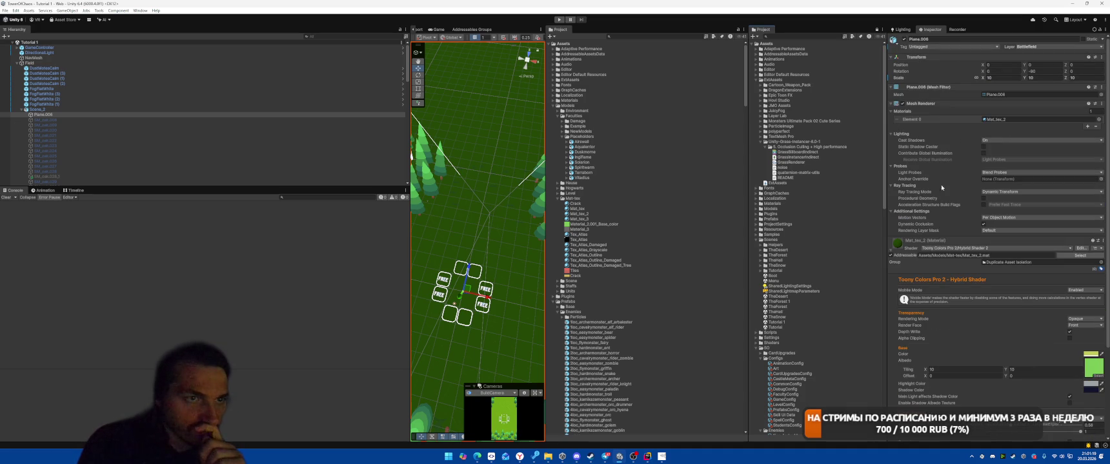
# - Add the Grass Instancer Indirect component to Plane.006 via an Add Component search for 'grass'
pyautogui.click(891, 251)
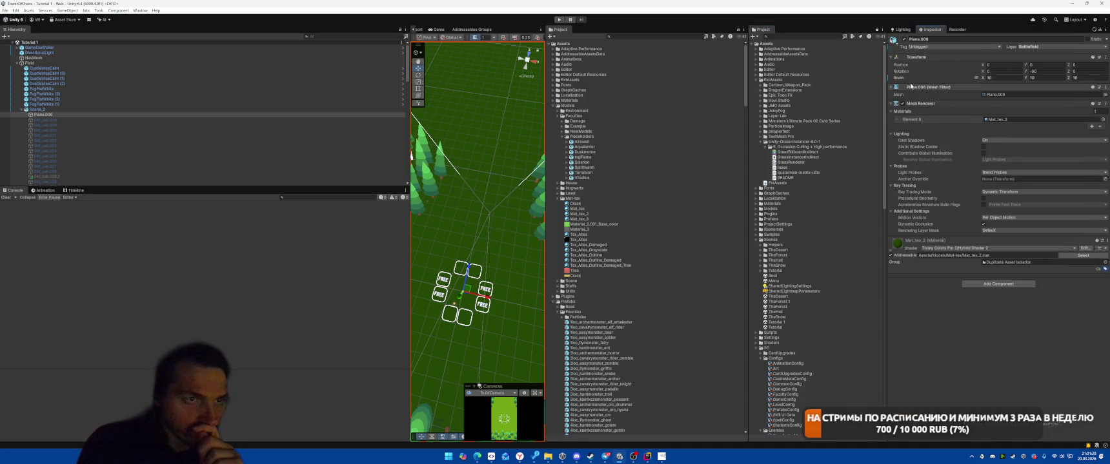
pyautogui.click(998, 285)
pyautogui.write('meshu')
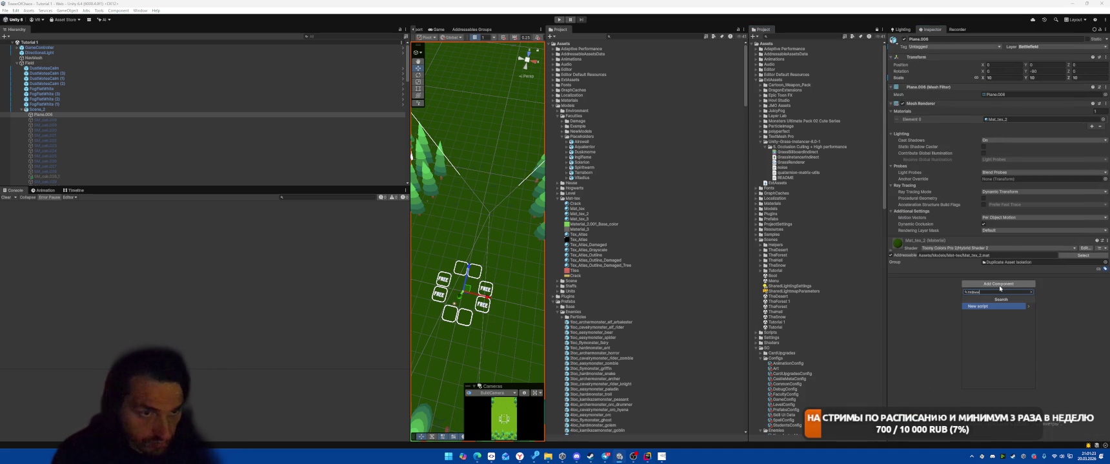
pyautogui.press('BackSpace')
pyautogui.press('BackSpace')
pyautogui.press('BackSpace')
pyautogui.write('grass')
pyautogui.press('Return')
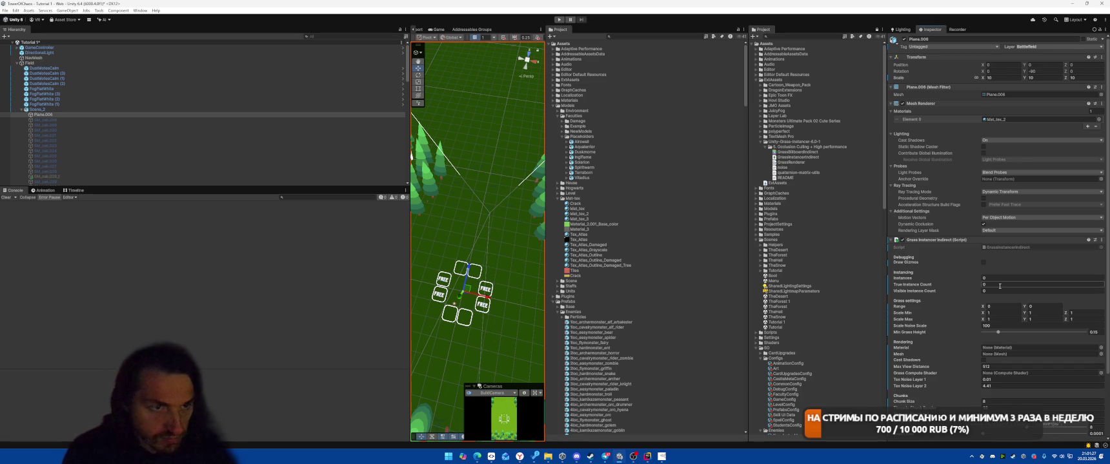
pyautogui.scroll(-2, 1037, 309)
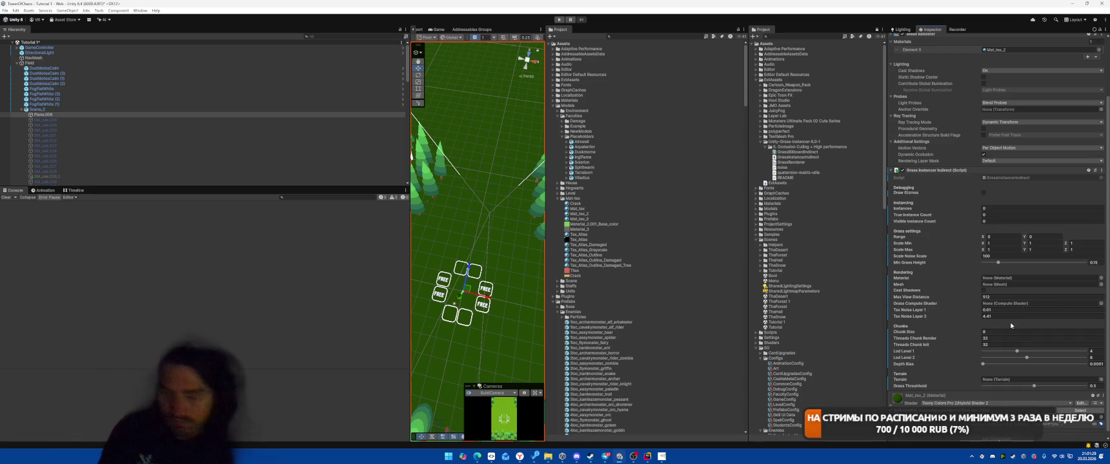